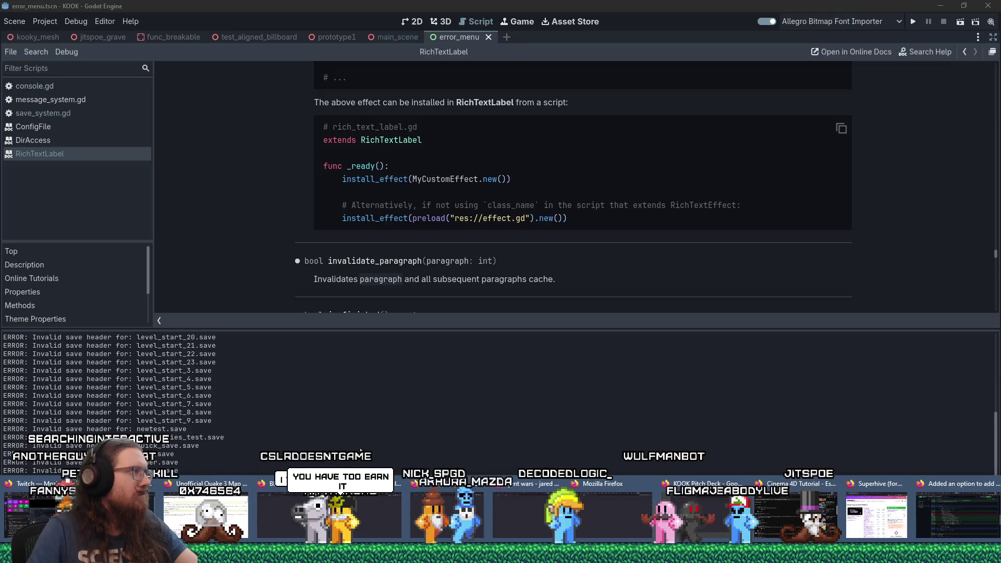
In Firefox, search 'godot bbcode' and bring up the Godot BBCode in RichTextLabel docs.
left_click(940, 480)
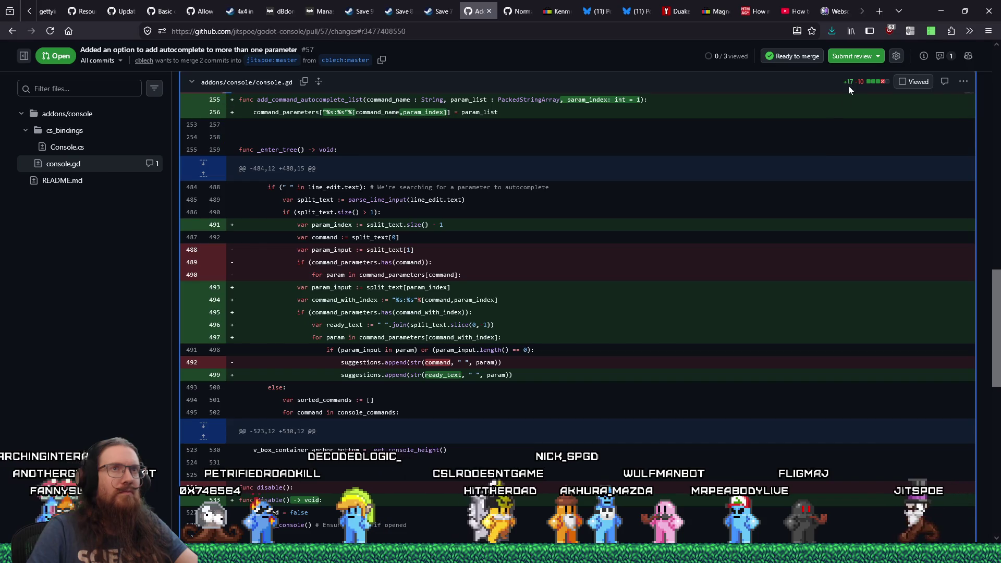
left_click(883, 14)
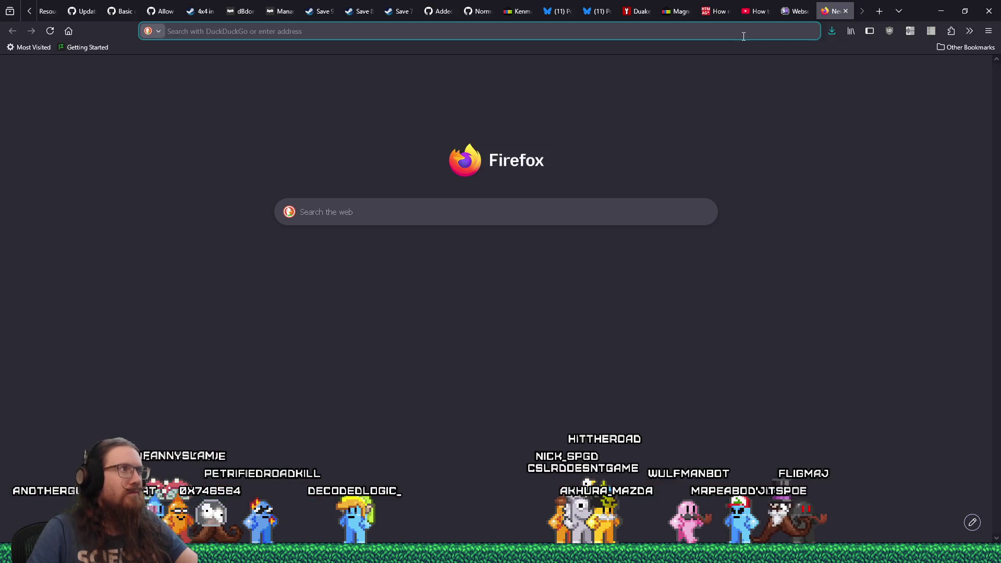
type("godot b")
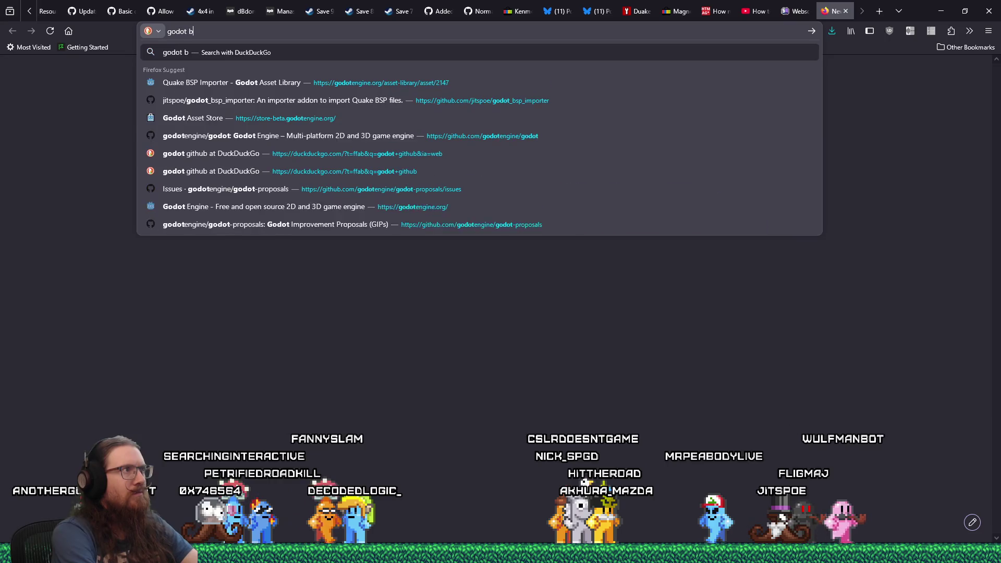
type("bcode")
key("Return")
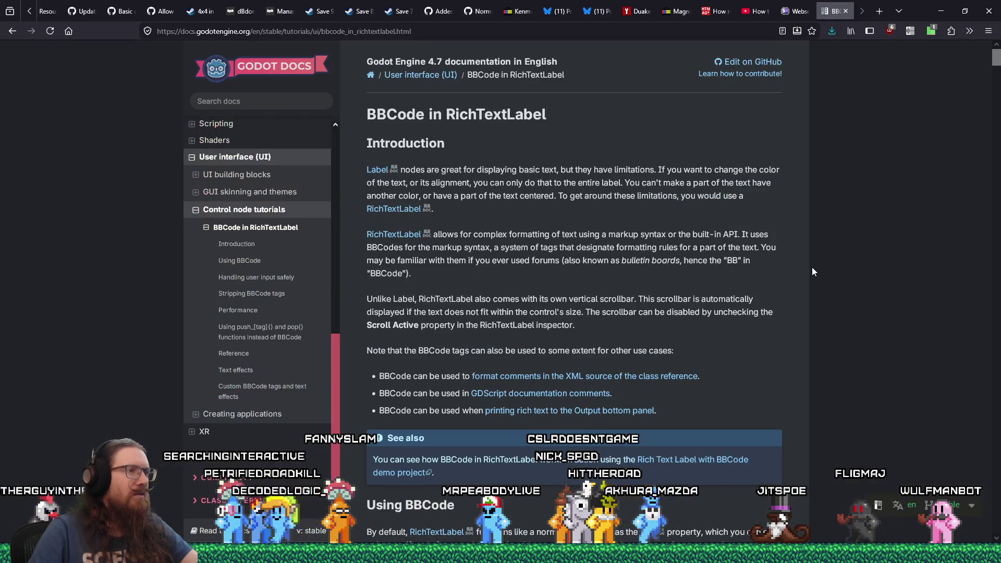
key("ctrl+f")
Search the docs page for 'color' and step through the first matches.
type("color")
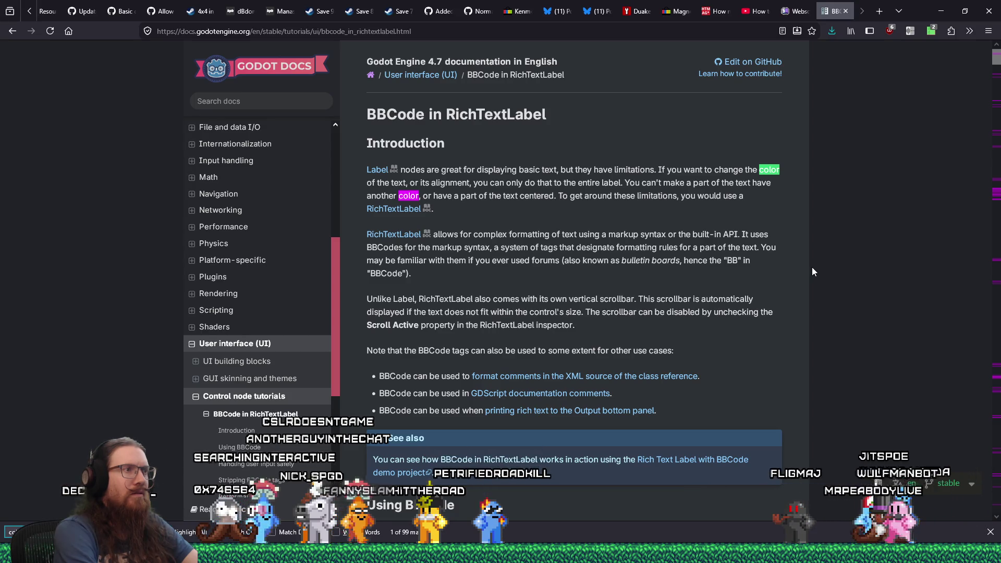
key("Return")
key("Return")
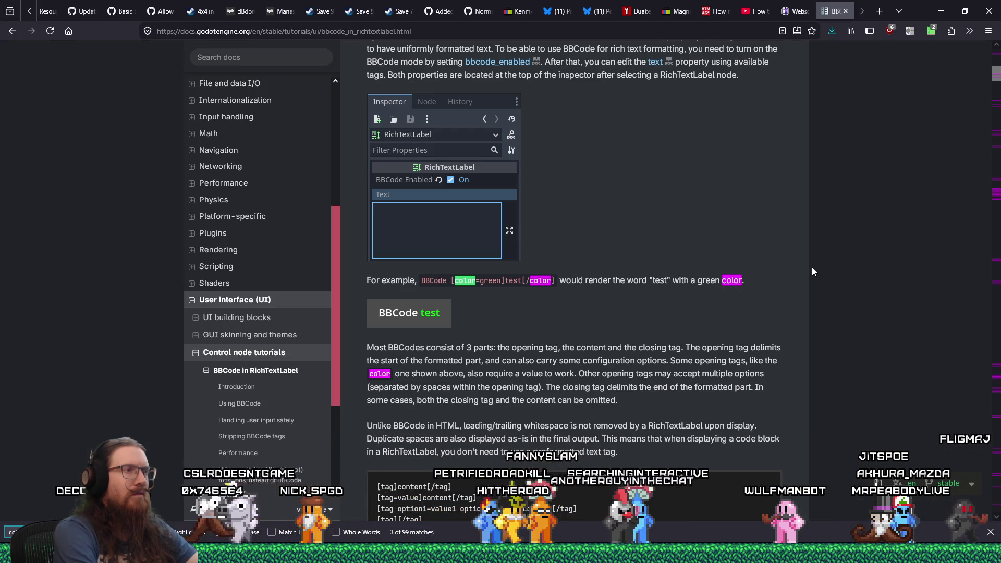
key("Return")
key("Return")
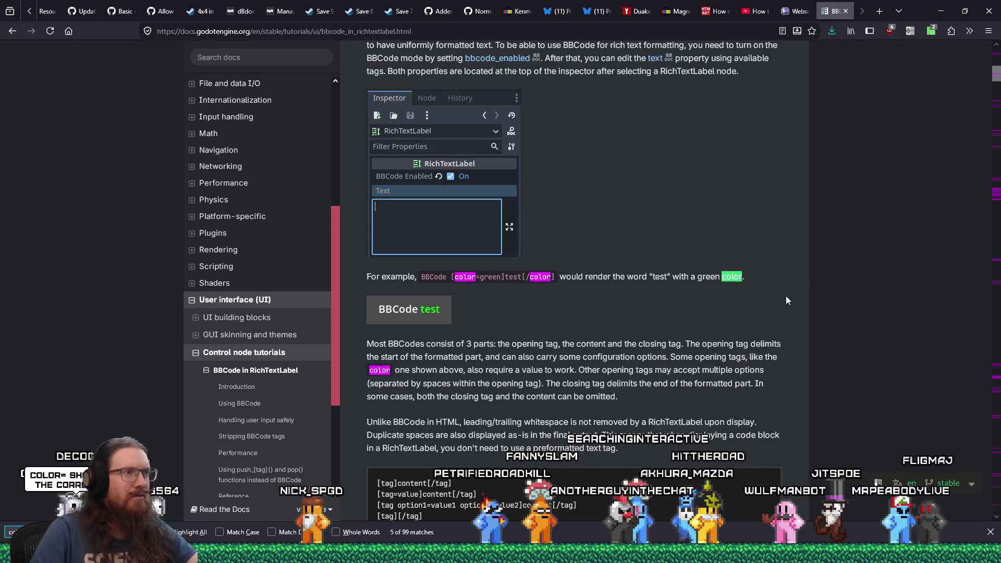
scroll(785, 300, "down", 5)
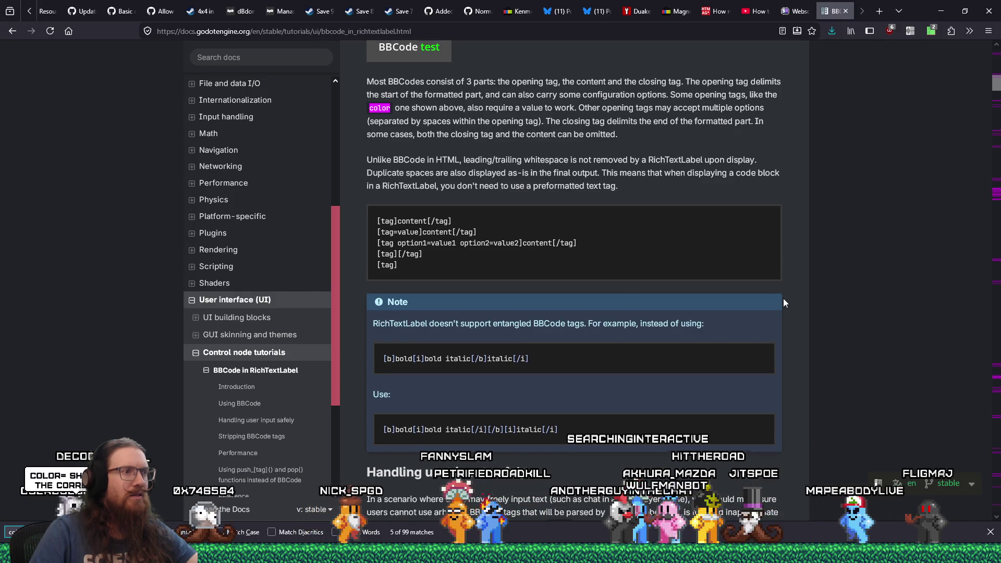
scroll(784, 299, "down", 5)
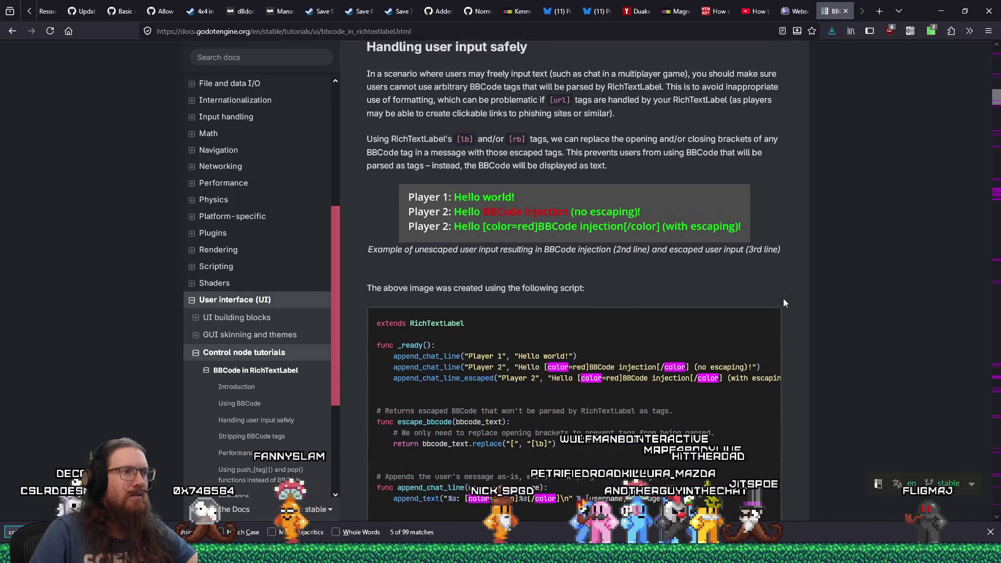
key("Return")
key("Return")
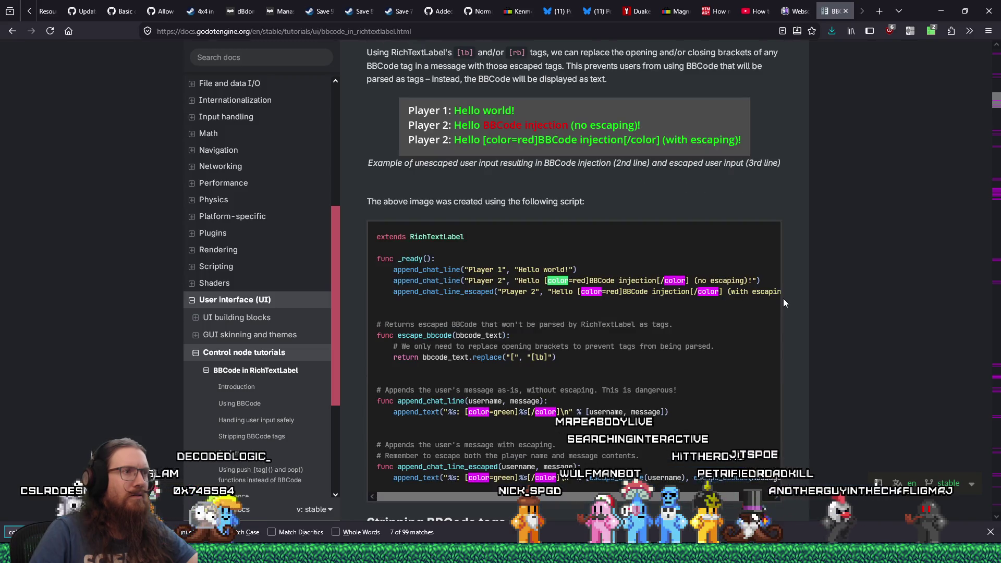
scroll(783, 298, "down", 4)
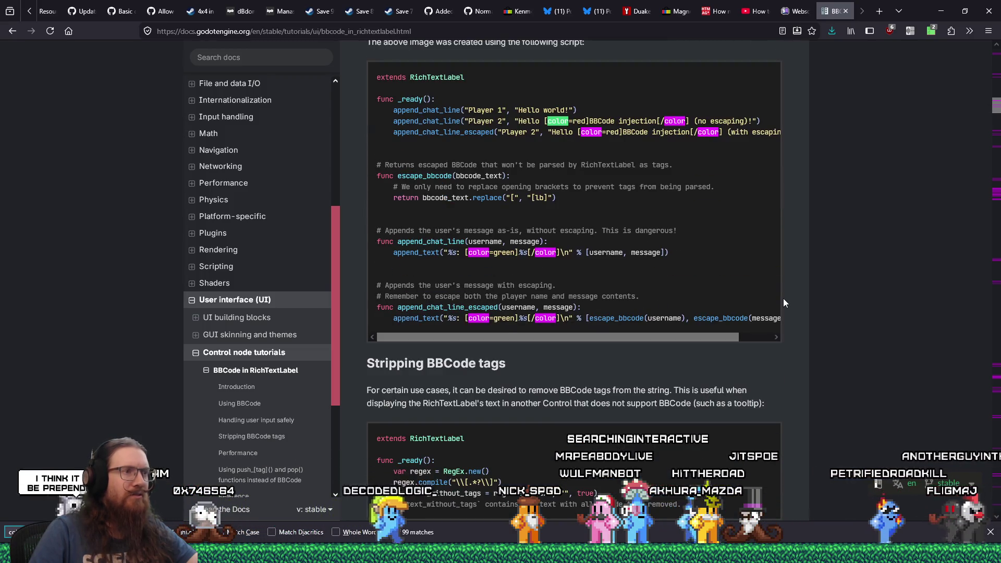
scroll(783, 298, "down", 6)
scroll(783, 298, "down", 4)
scroll(783, 298, "down", 6)
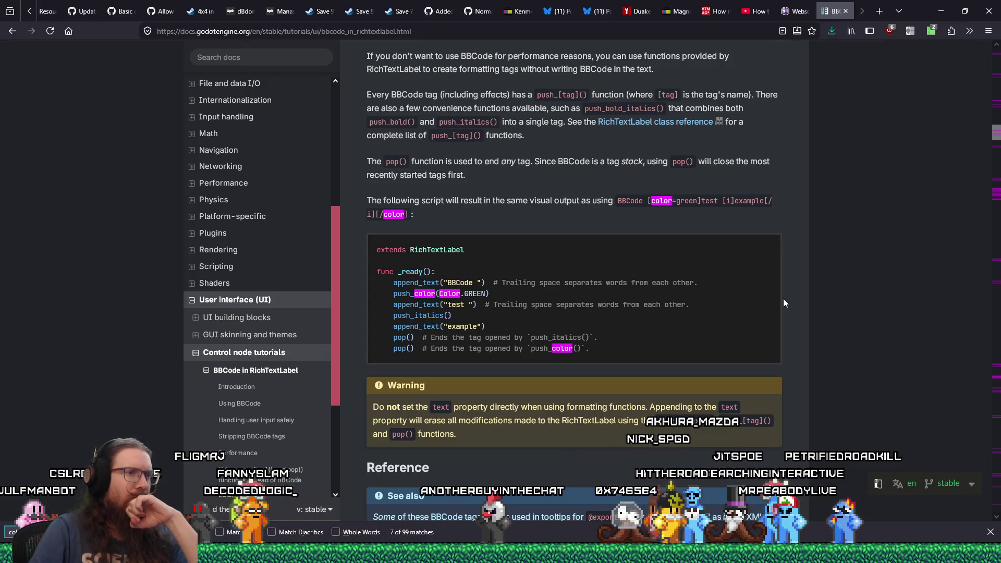
Scroll to the Reference table's color tag entry, then return to the Godot editor.
scroll(783, 303, "down", 3)
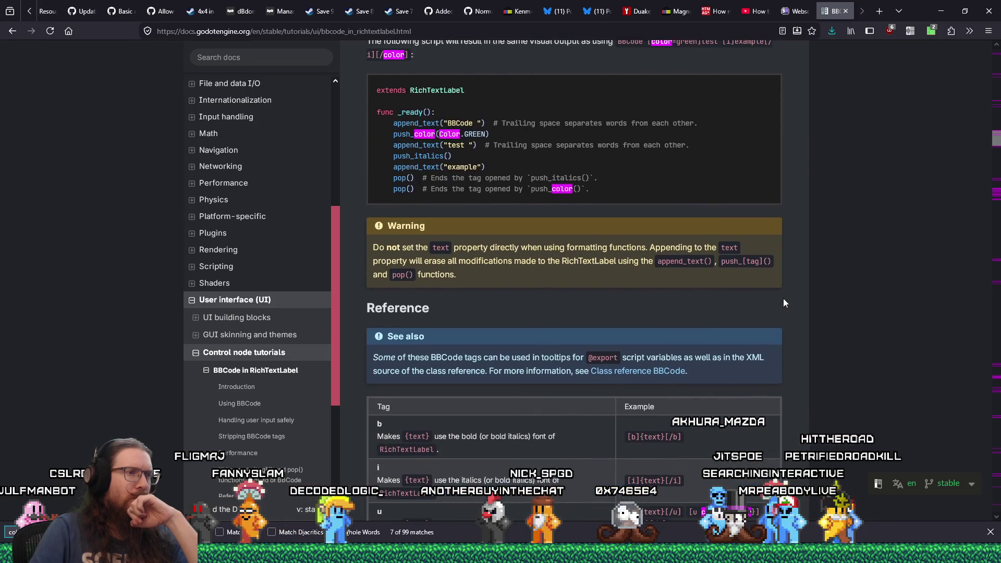
scroll(783, 303, "down", 3)
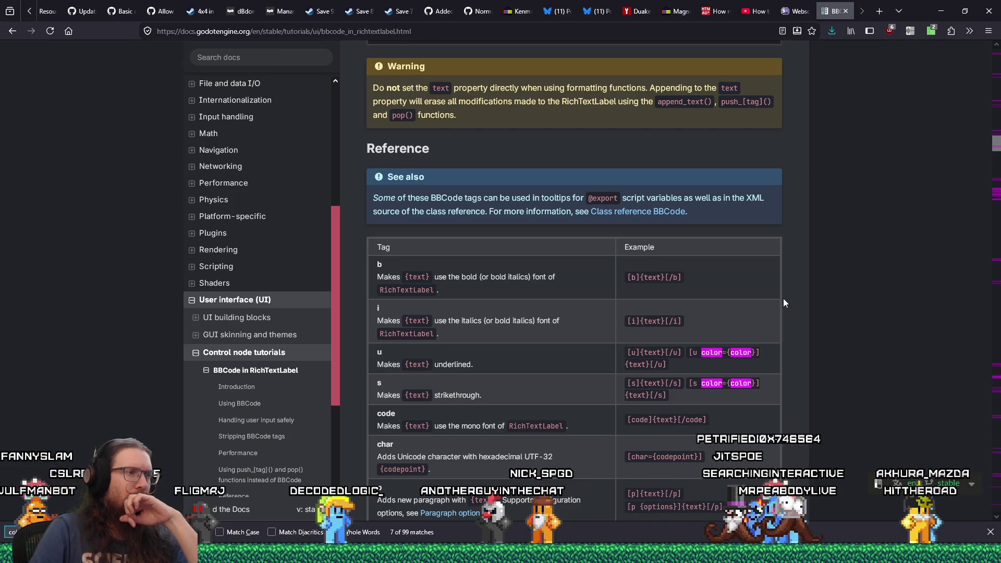
scroll(783, 302, "down", 4)
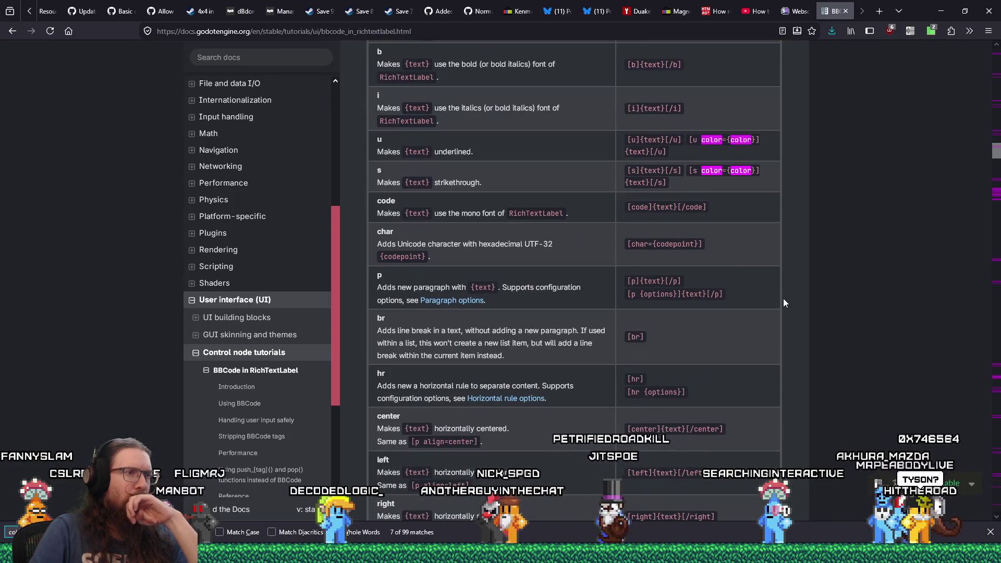
scroll(783, 302, "down", 15)
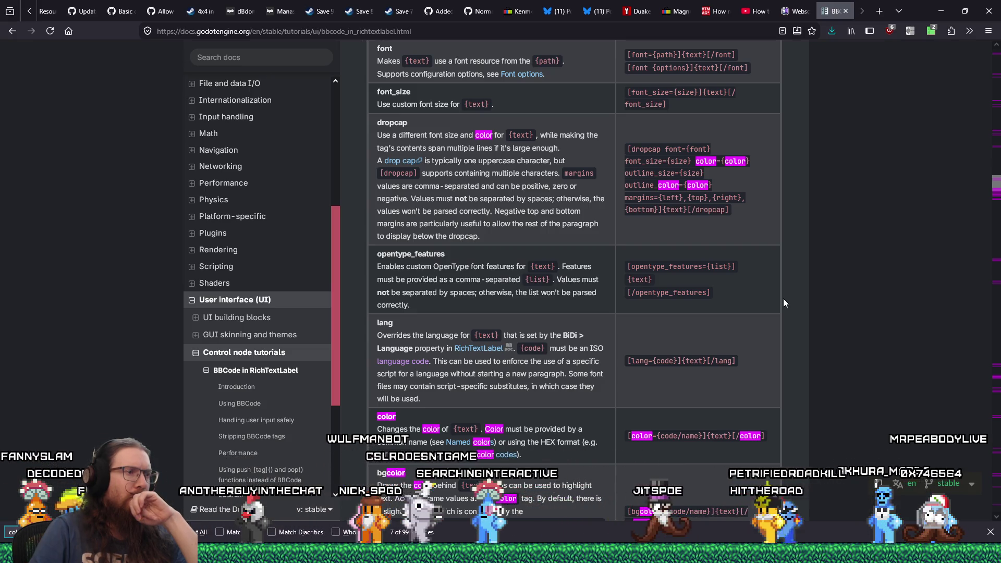
key("Return")
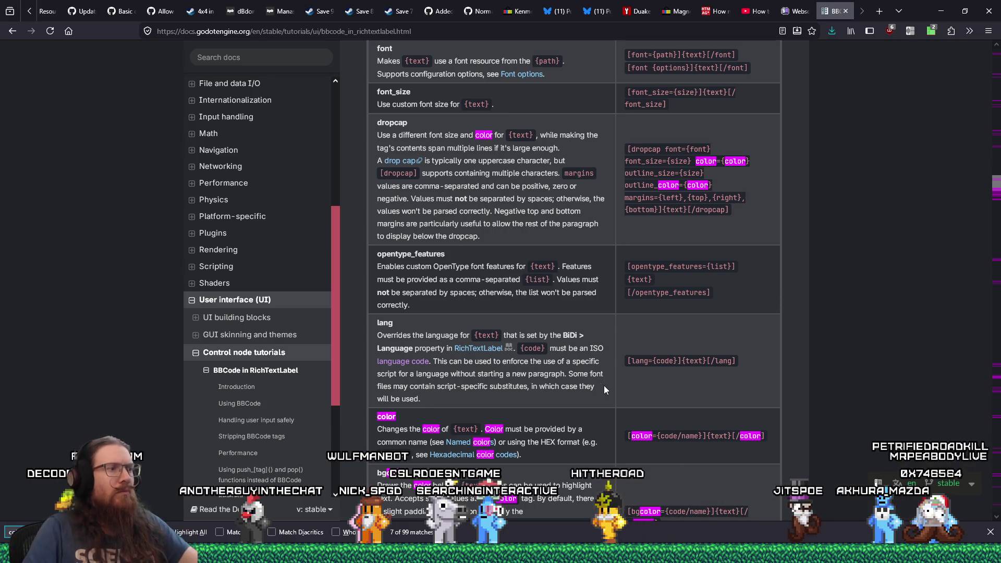
key("alt+Tab")
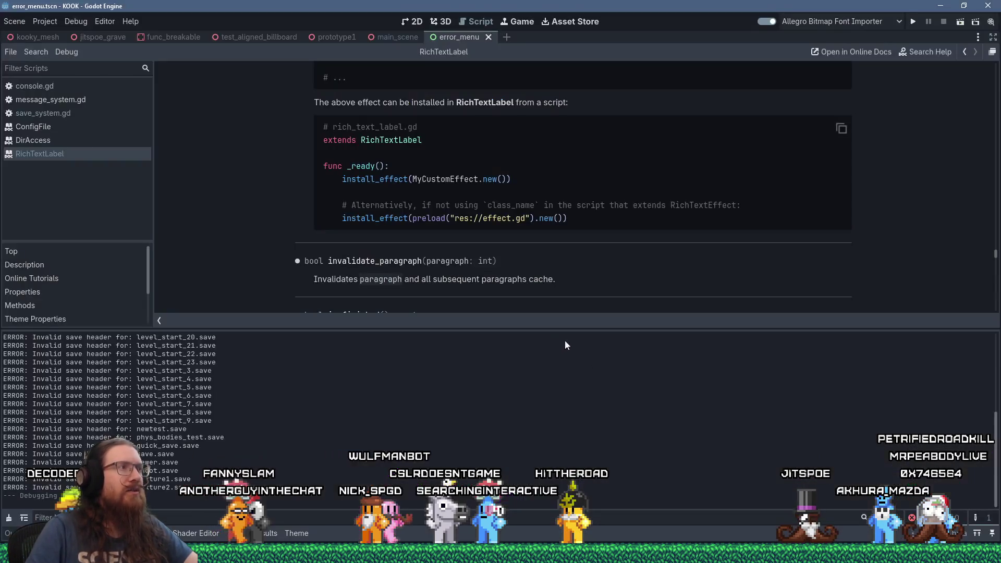
Close the RichTextLabel documentation entry and search the script text for 'color'.
middle_click(76, 155)
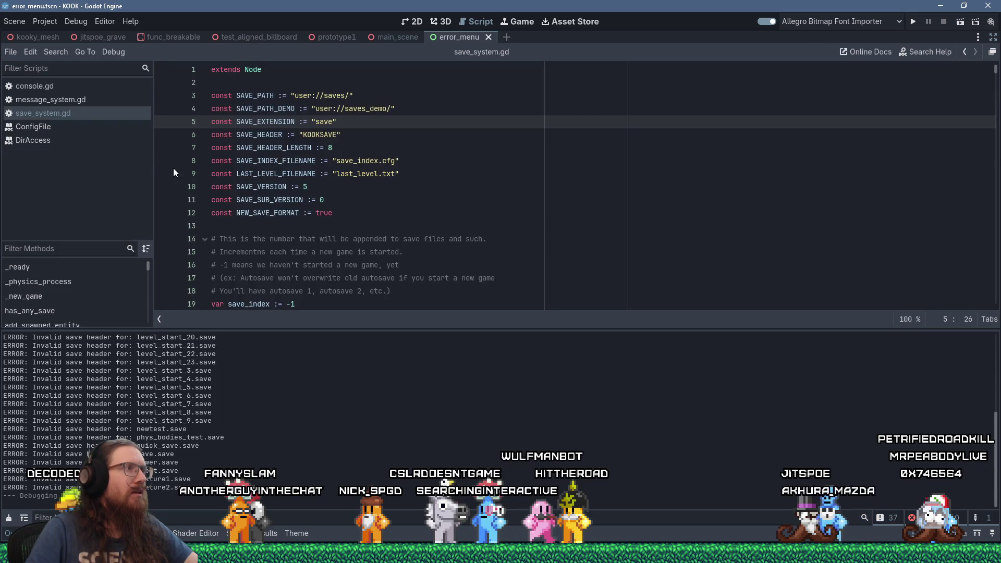
key("ctrl+f")
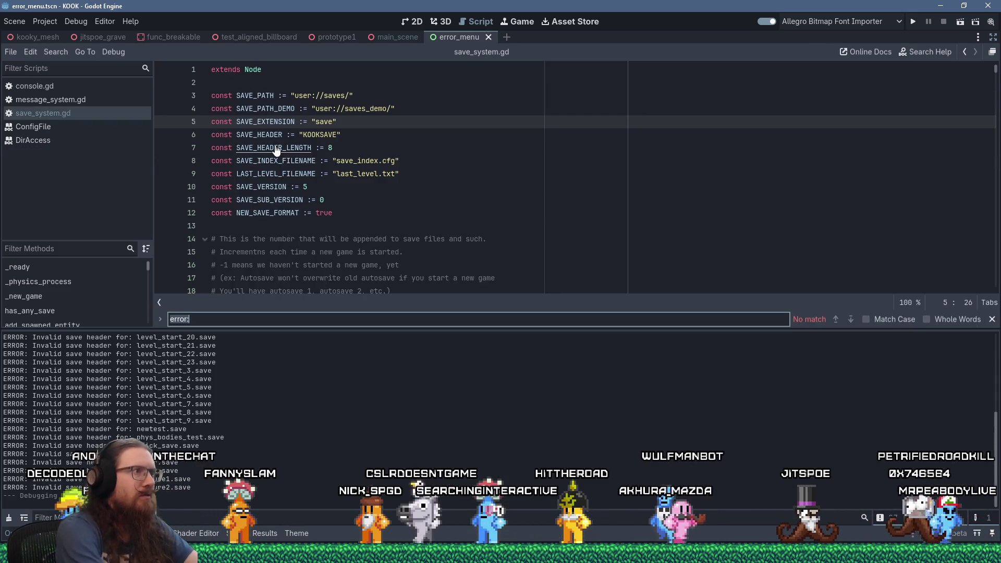
type("color")
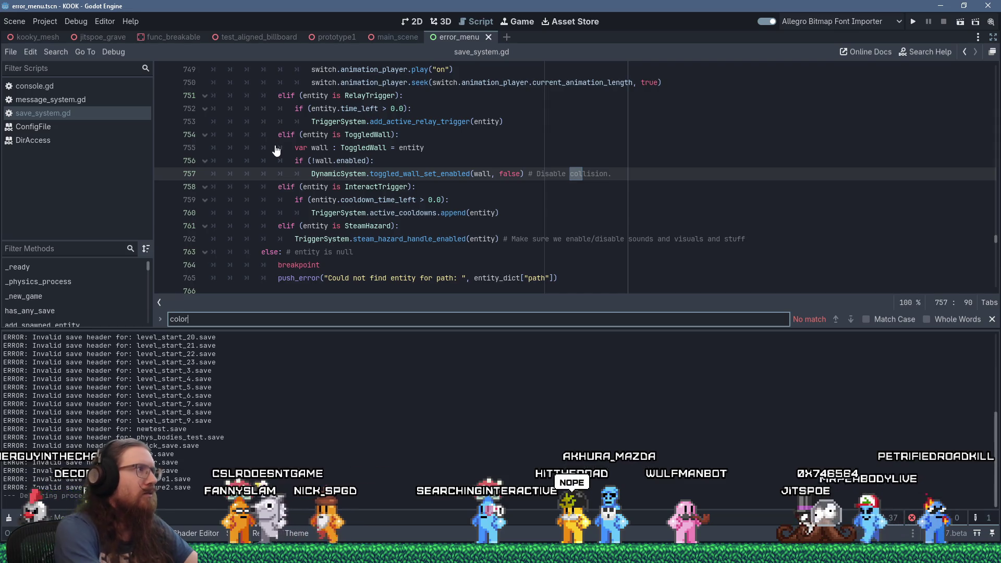
scroll(422, 176, "down", 2)
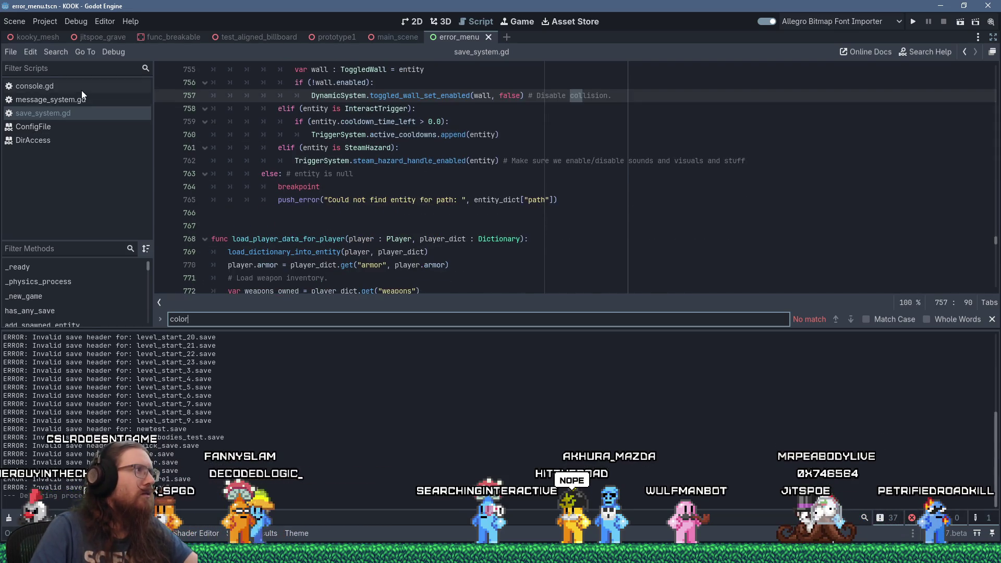
In console.gd line 571, change the print_error colour 0xFF0000 to #FF0000.
left_click(81, 89)
left_click(398, 174)
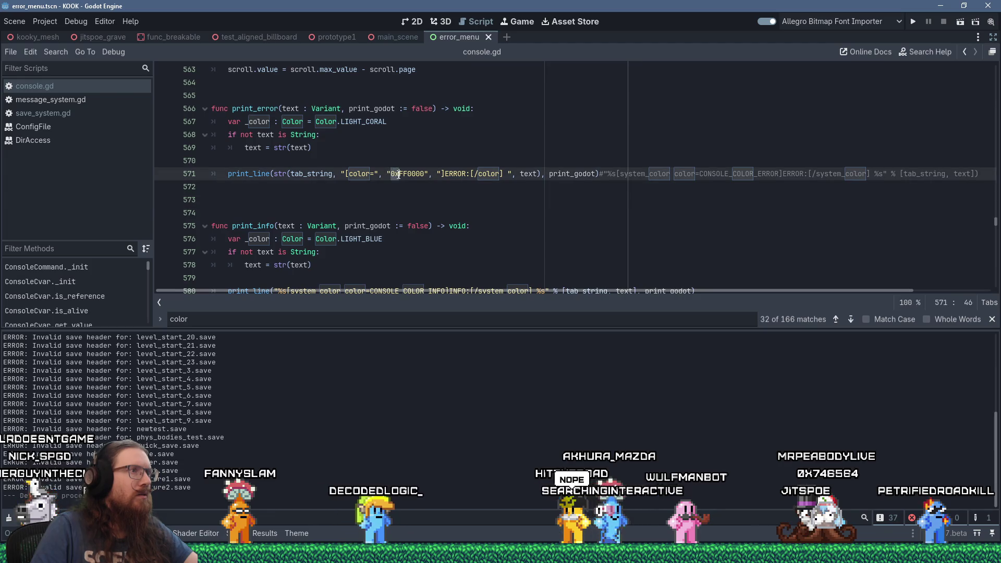
key("BackSpace")
key("BackSpace")
type("#")
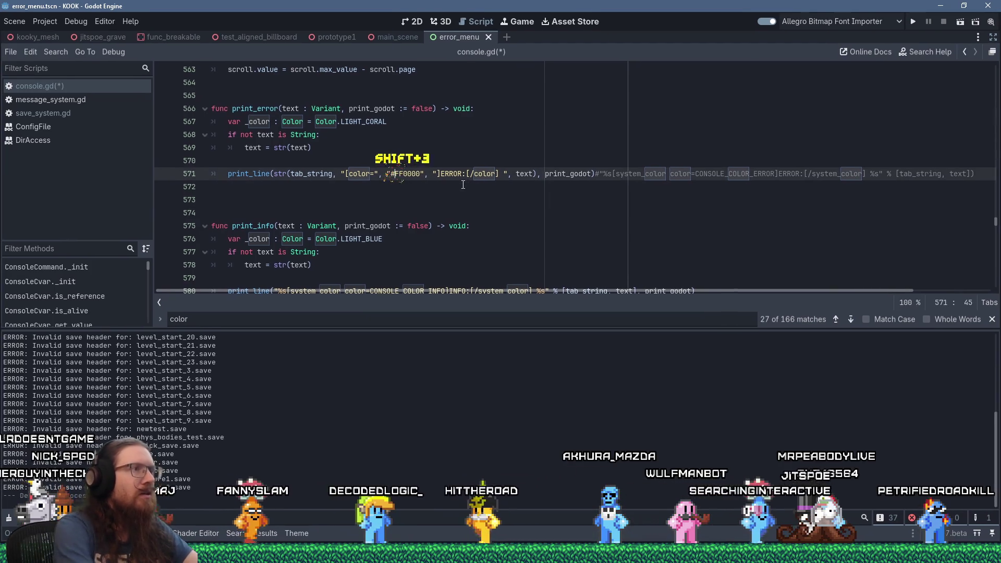
Run the project and choose Load from the pause menu to trigger the ERROR messages.
left_click(915, 20)
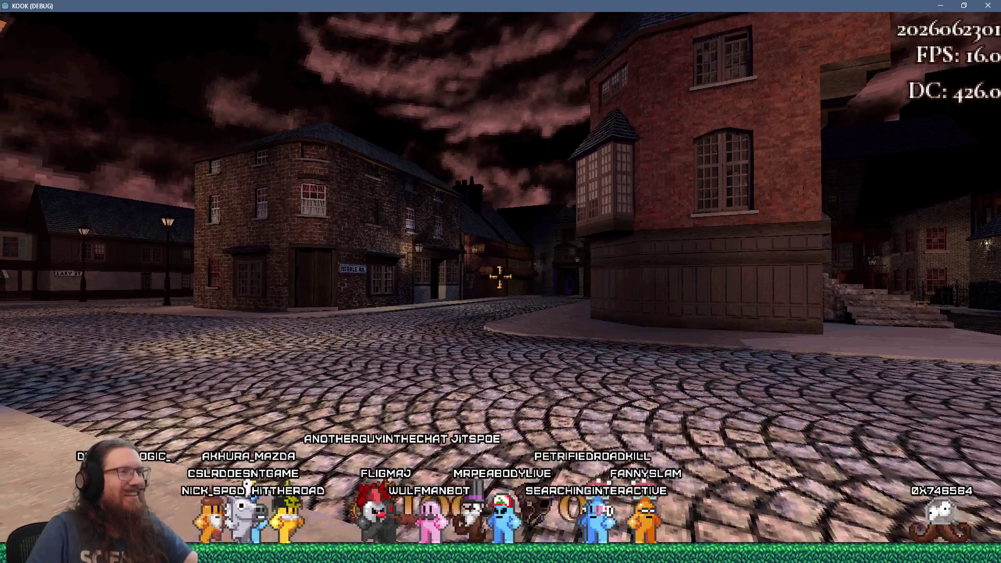
key("Escape")
left_click(527, 293)
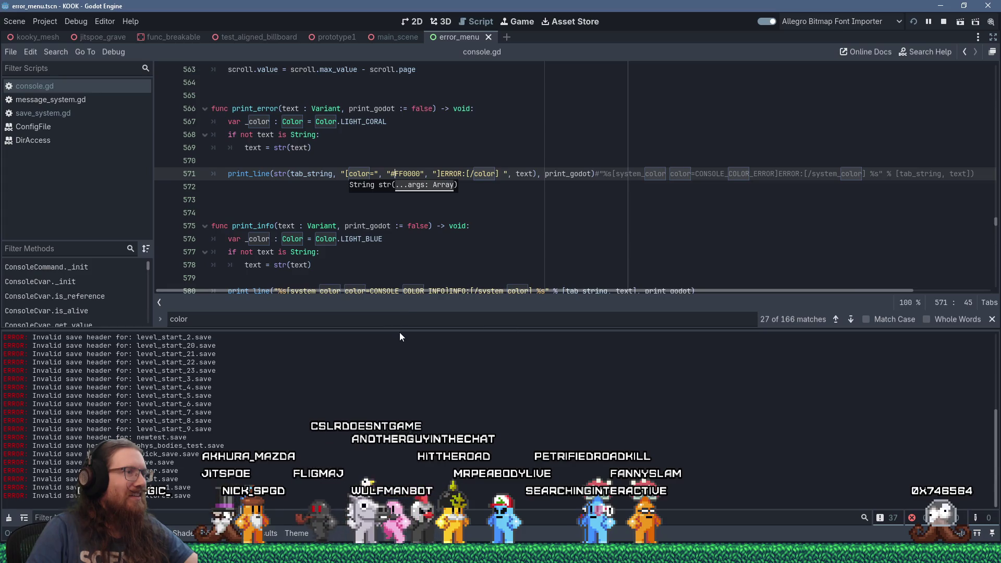
Enlarge the output log panel and scroll console.gd back to the top.
mouse_move(399, 330)
left_mouse_down()
mouse_move(400, 339)
mouse_move(420, 208)
mouse_move(407, 328)
left_mouse_up()
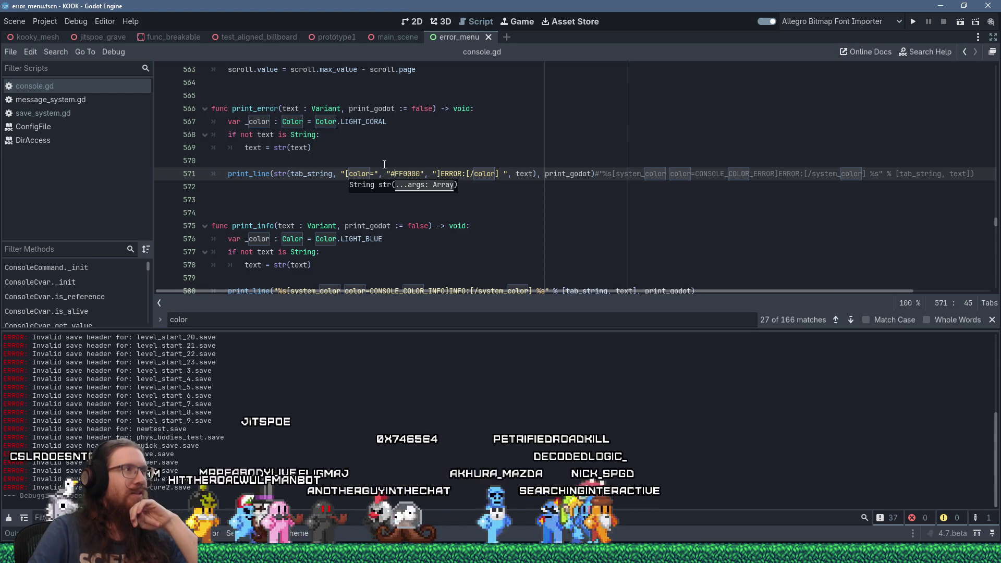
scroll(384, 164, "up", 5)
scroll(384, 164, "up", 20)
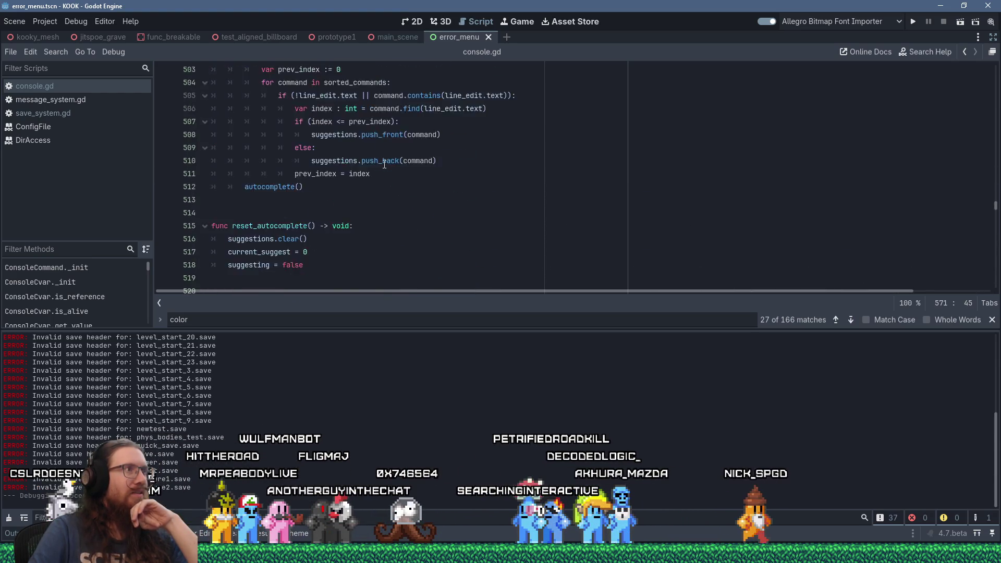
scroll(384, 165, "up", 20)
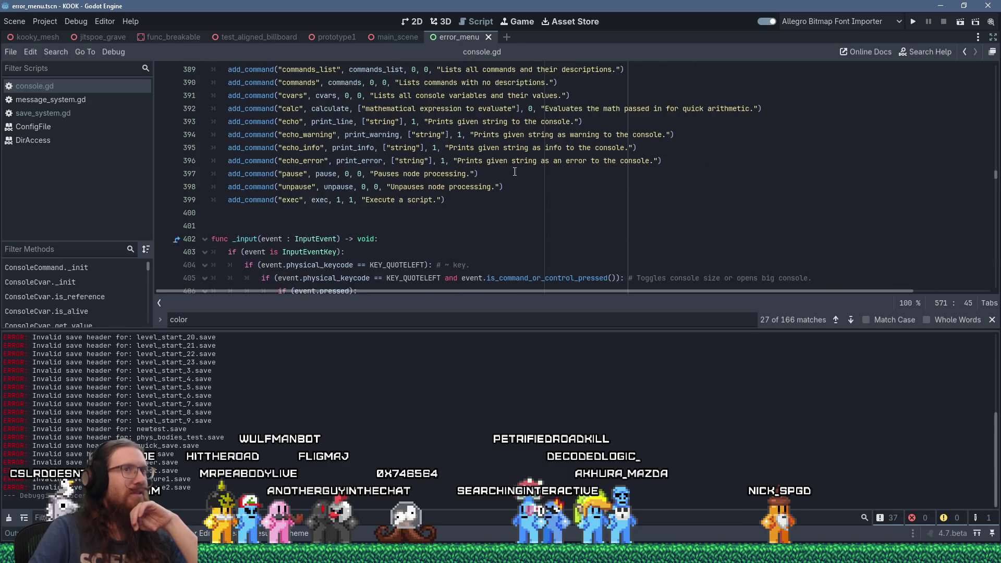
scroll(840, 150, "up", 9)
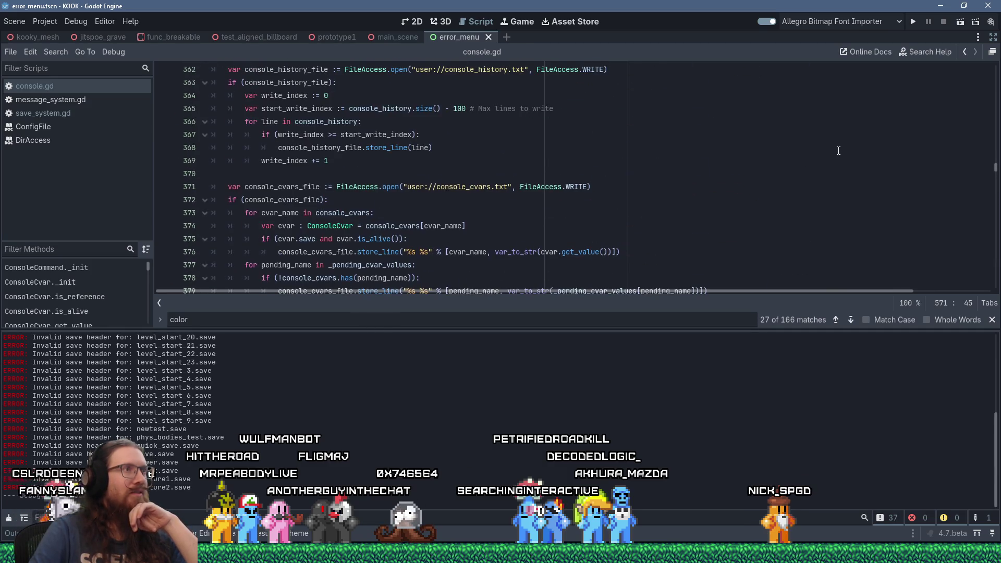
left_click_drag(994, 175, 997, 69)
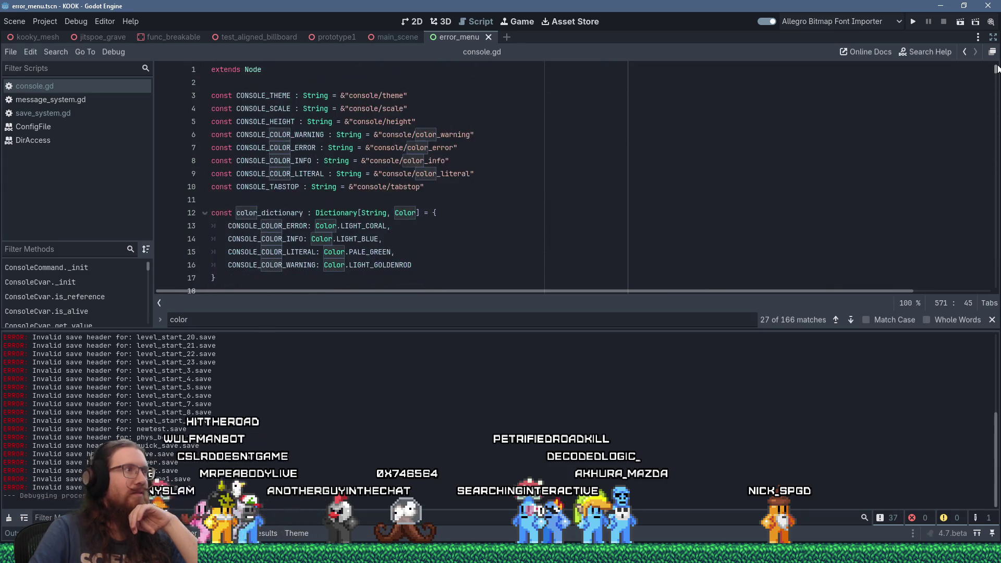
Run a project-wide Find in Files search for CONSOLE_COLOR_ERROR.
double_click(307, 148)
left_click(60, 51)
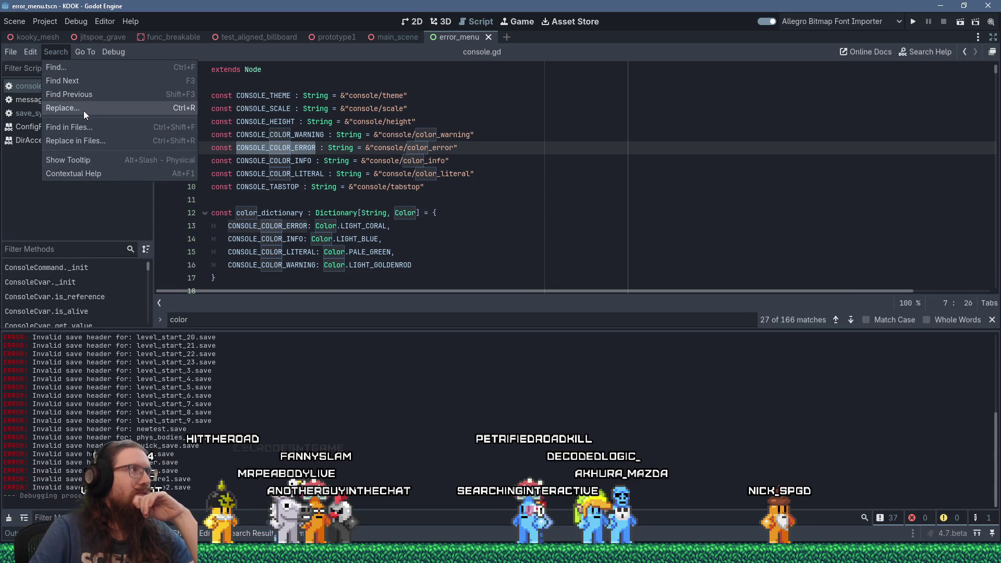
left_click(86, 127)
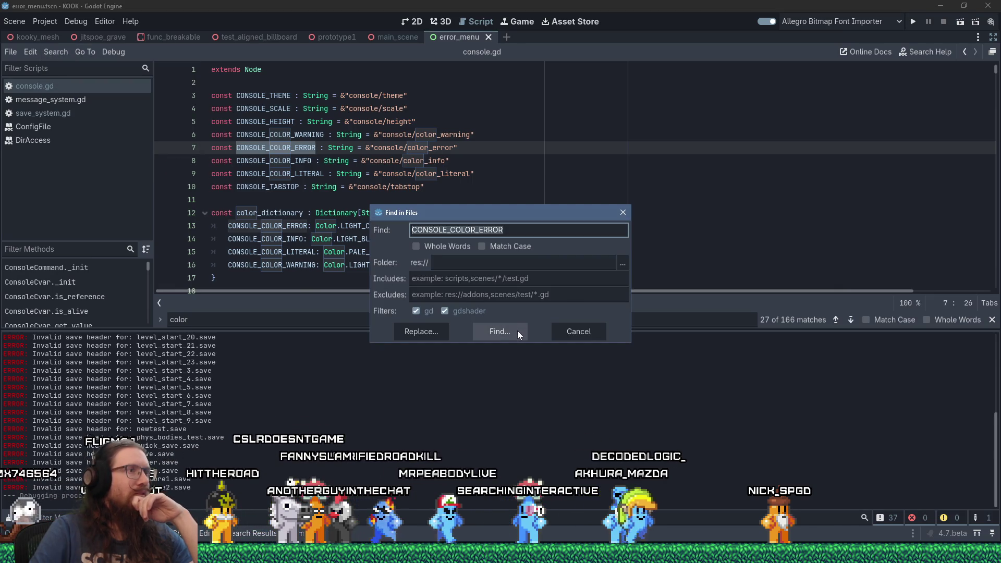
left_click(517, 330)
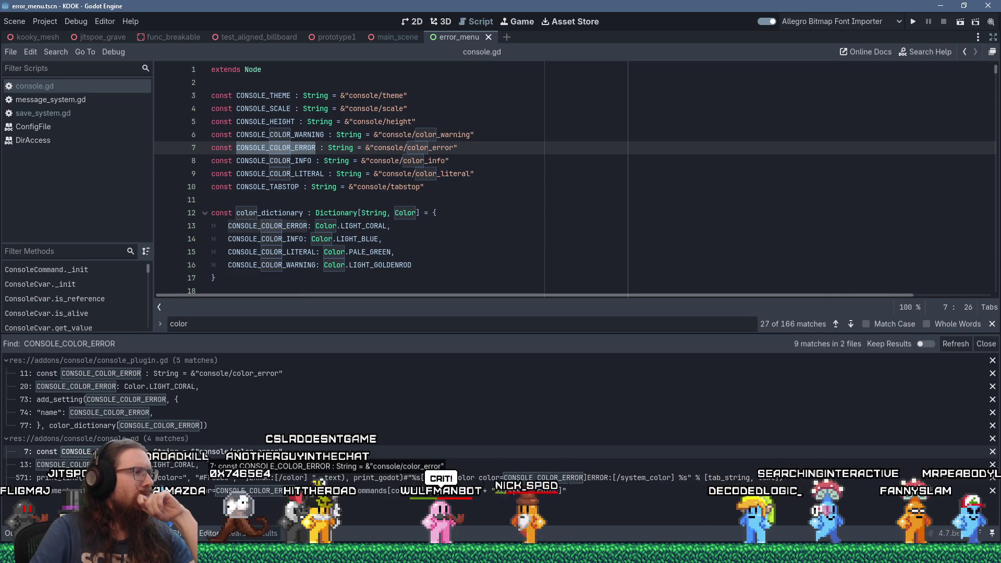
Search all project files for 'console/color'.
left_click(63, 52)
left_click(71, 125)
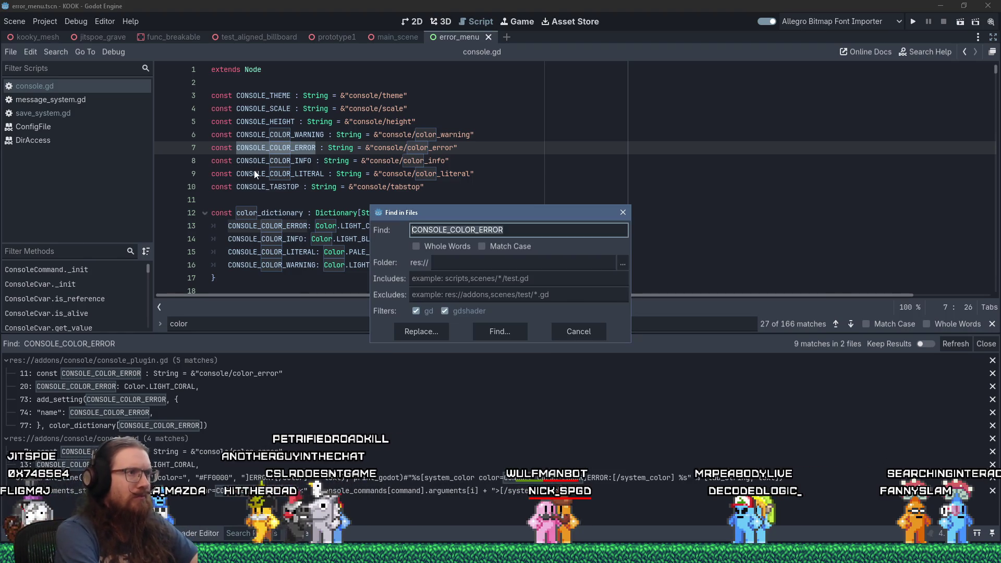
type("console/color")
key("Return")
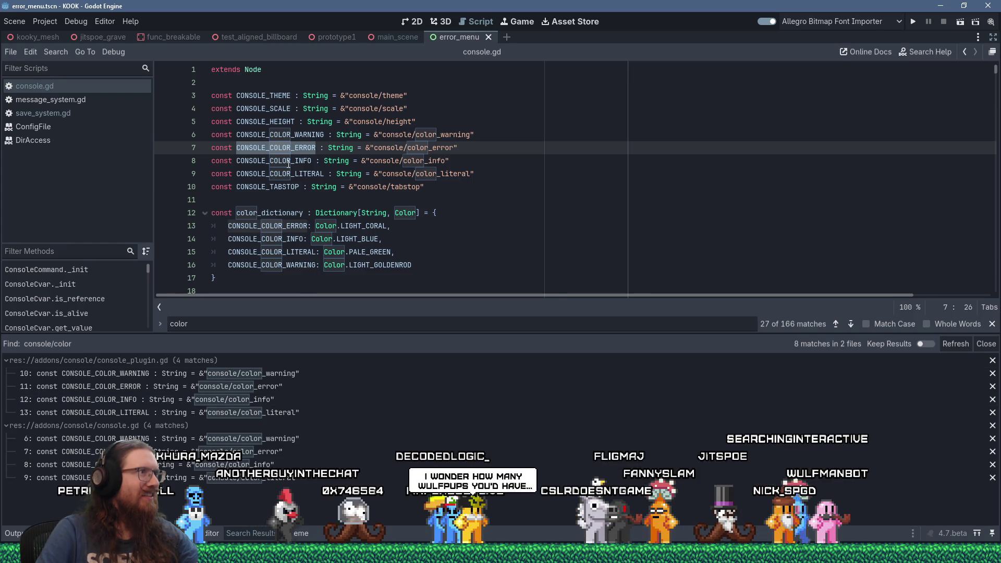
Repeat the CONSOLE_COLOR_ERROR search and open console_plugin.gd at its definition on line 11.
left_click(68, 52)
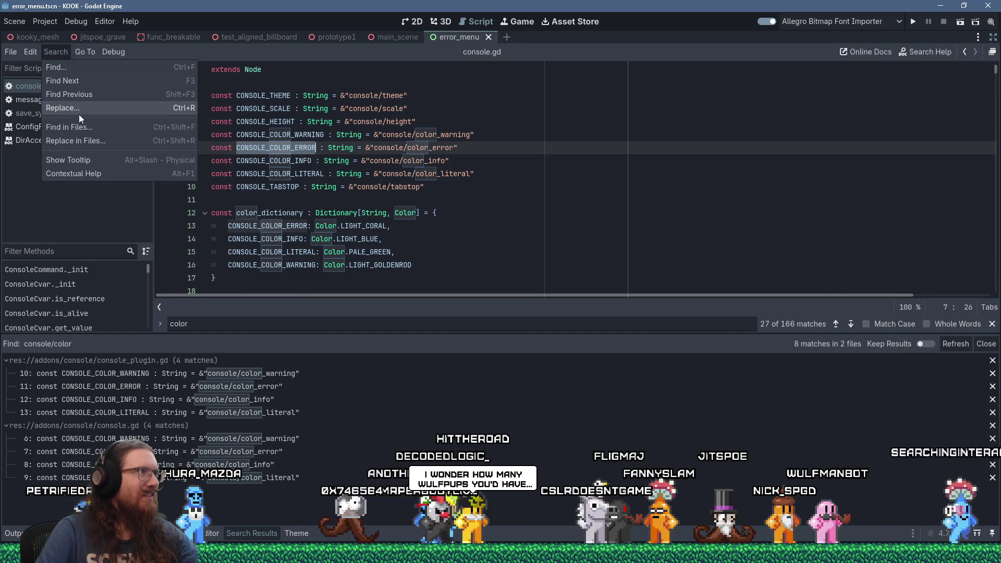
left_click(85, 129)
left_click(517, 332)
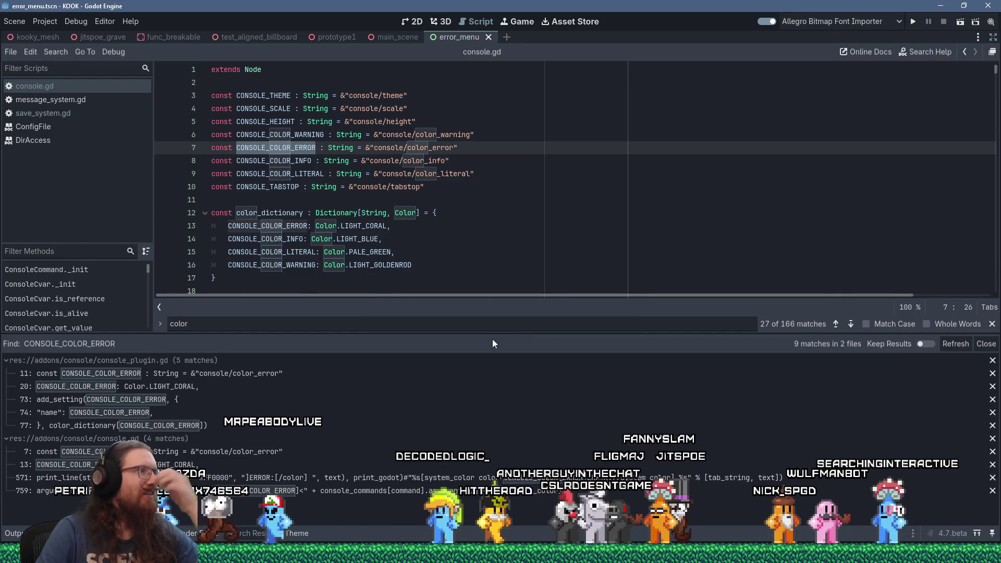
left_click(280, 375)
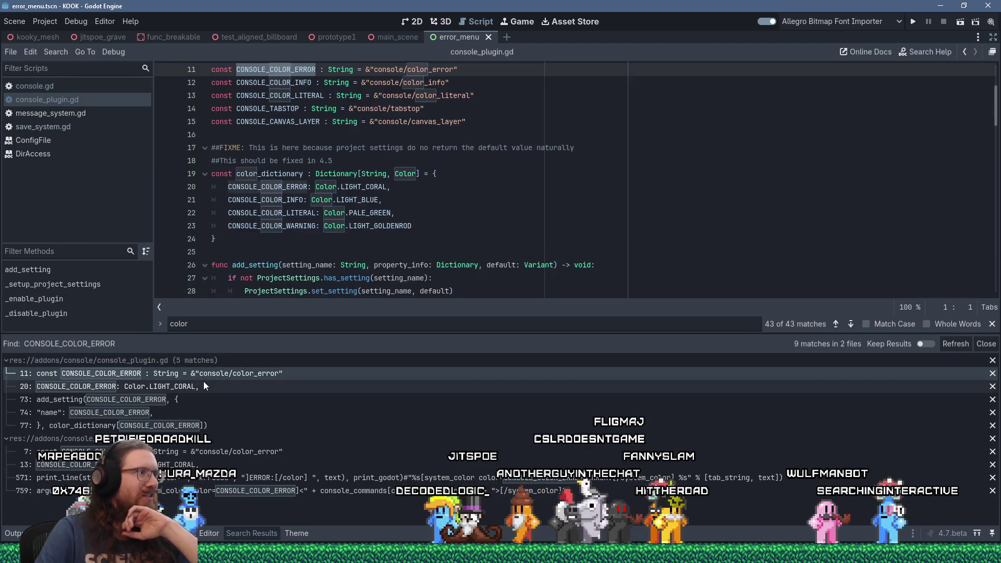
left_click(201, 385)
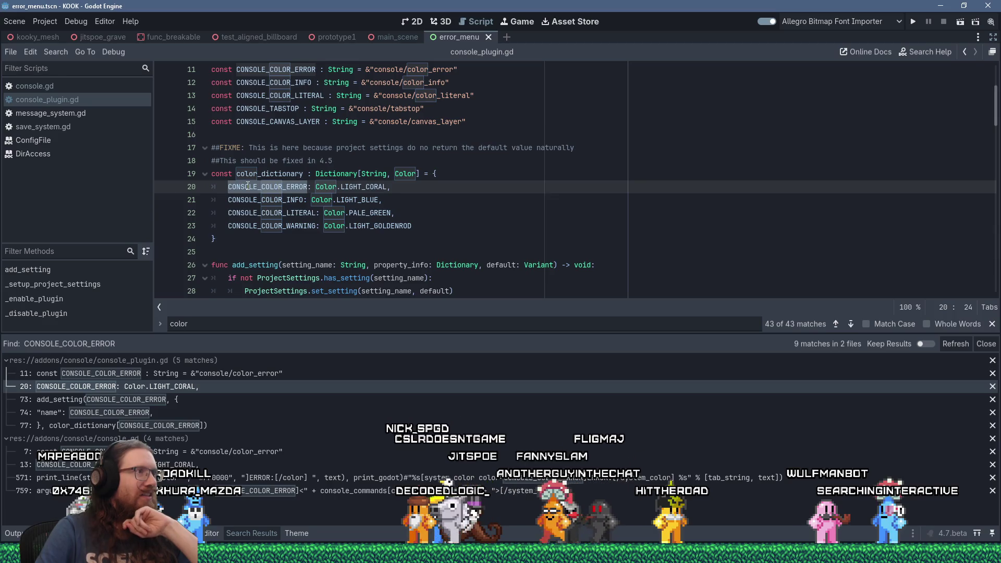
mouse_move(248, 186)
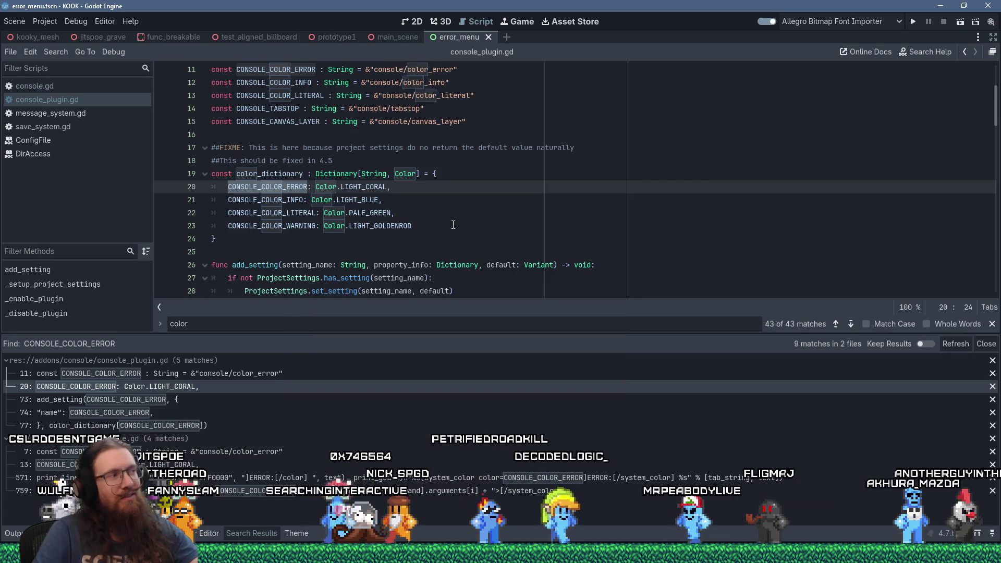
mouse_move(437, 262)
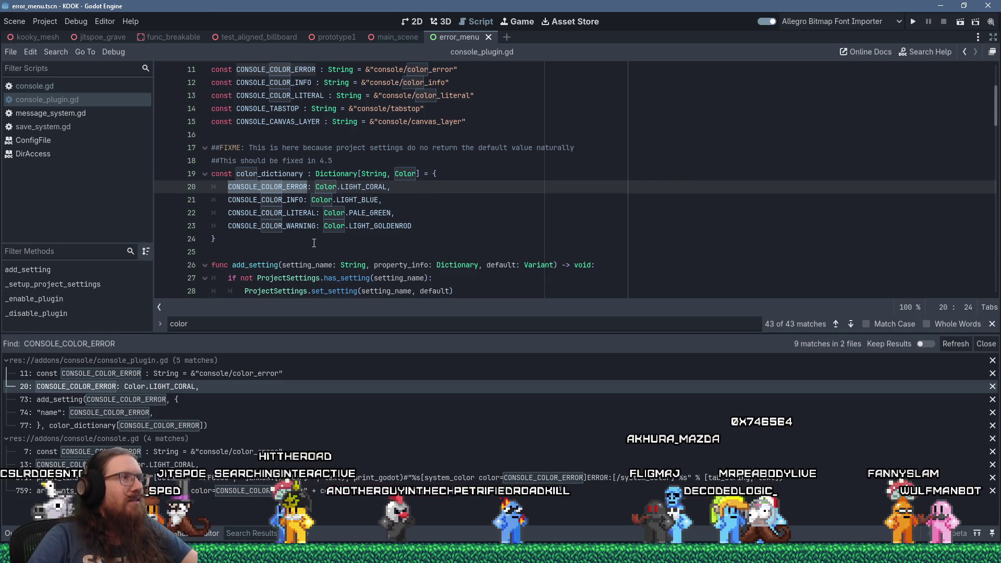
left_click_drag(289, 148, 422, 148)
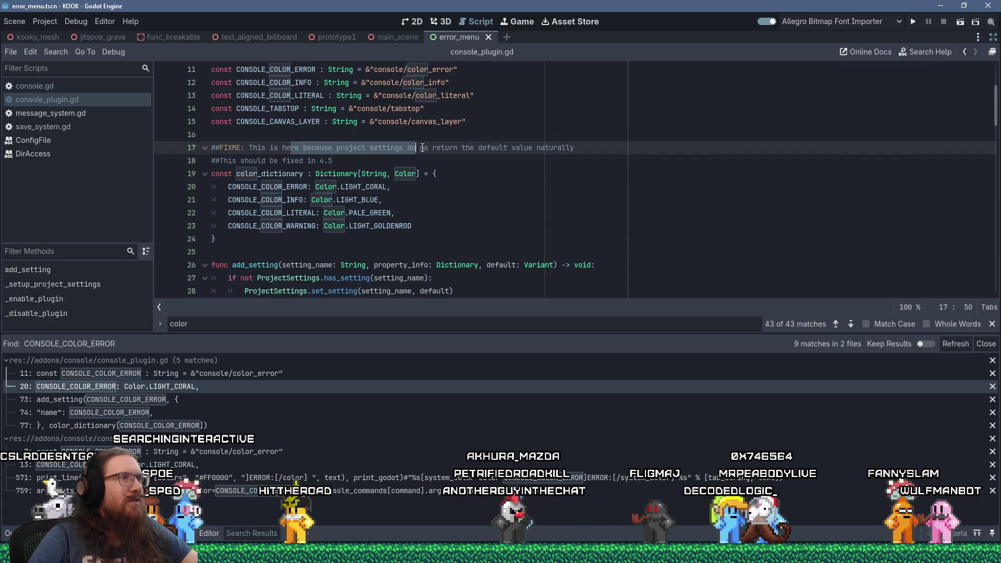
left_click_drag(508, 151, 534, 156)
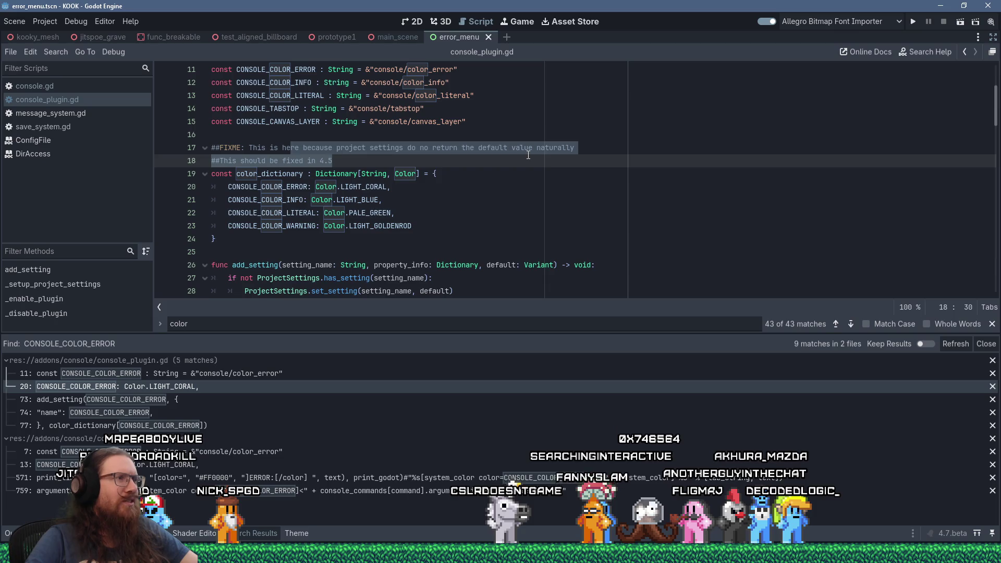
mouse_move(531, 274)
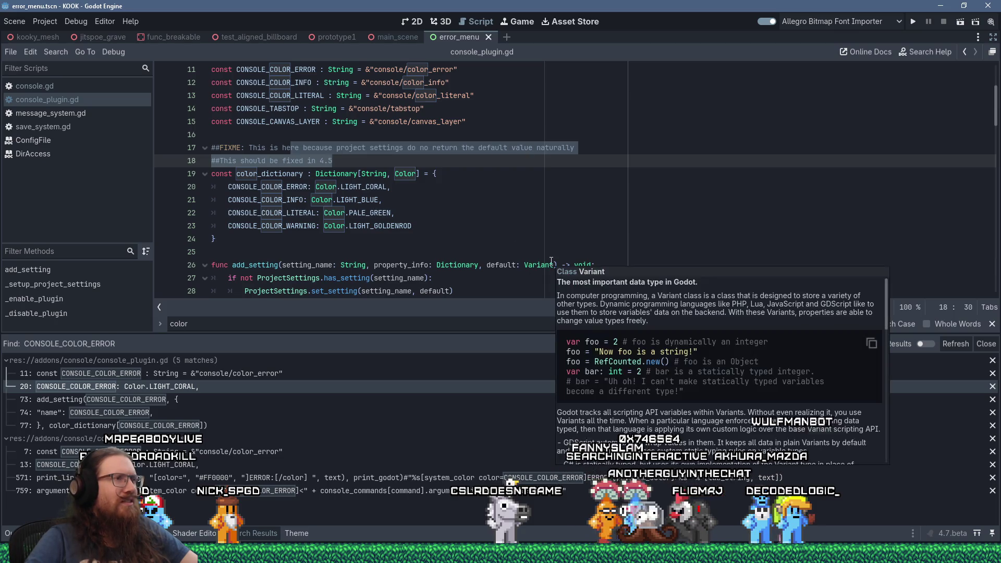
left_click(452, 226)
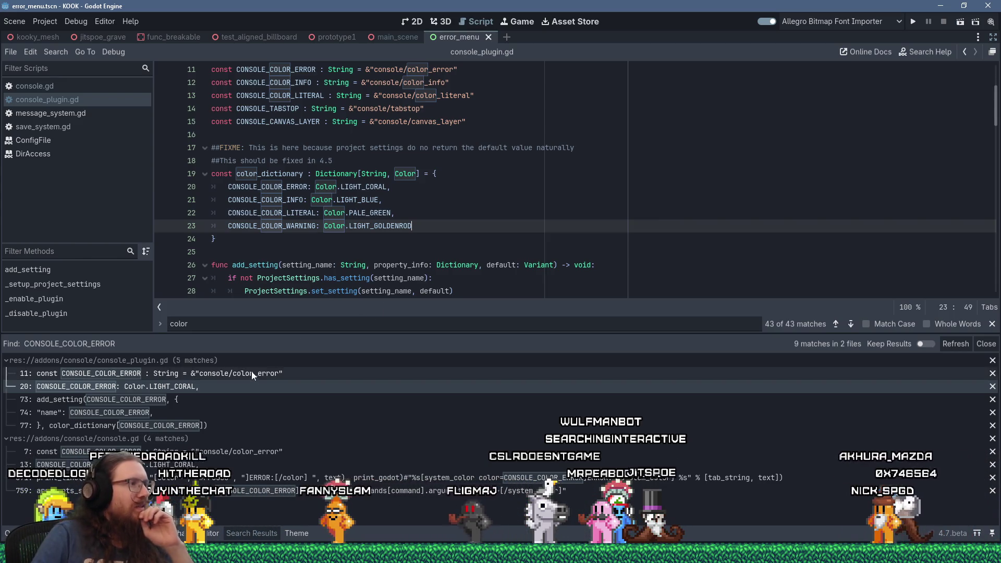
left_click(199, 400)
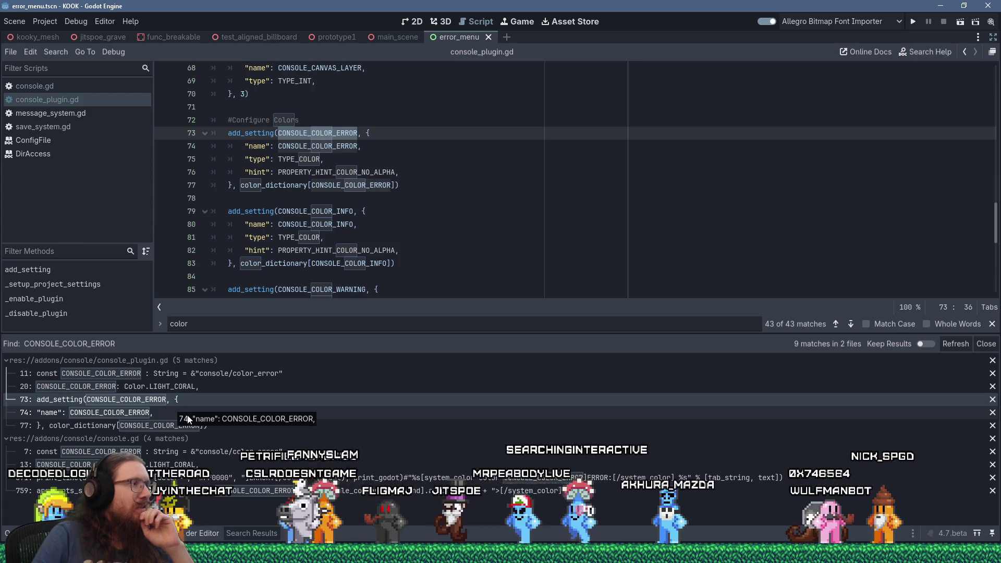
Step through the CONSOLE_COLOR_ERROR results at lines 74, 77, 7, 13, 571 and 759.
left_click(158, 415)
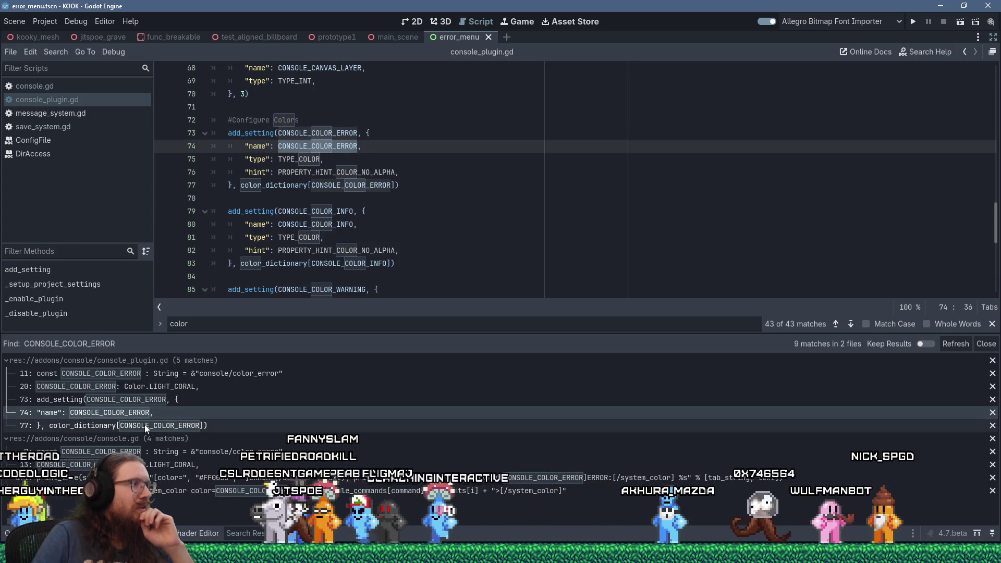
left_click(145, 424)
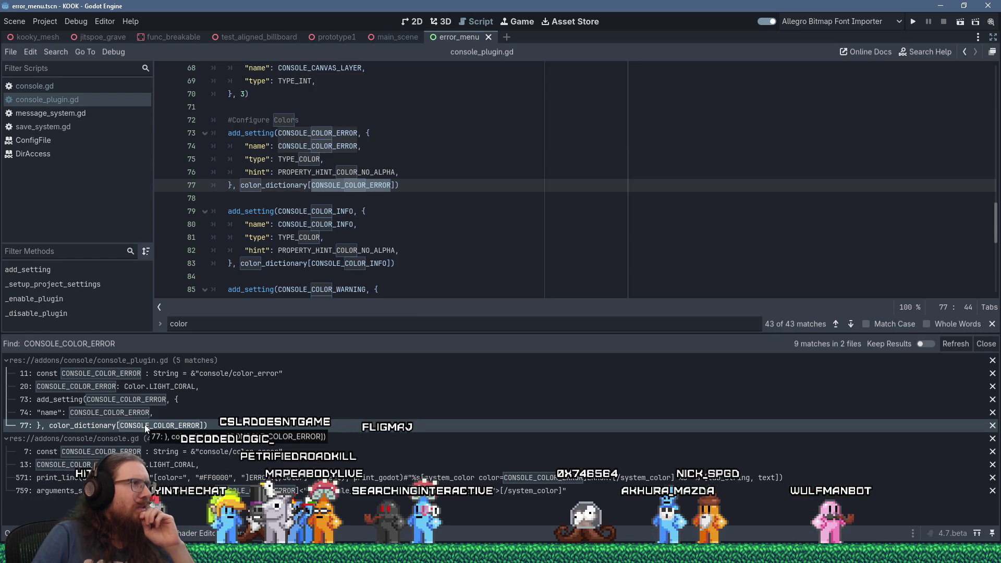
left_click(189, 455)
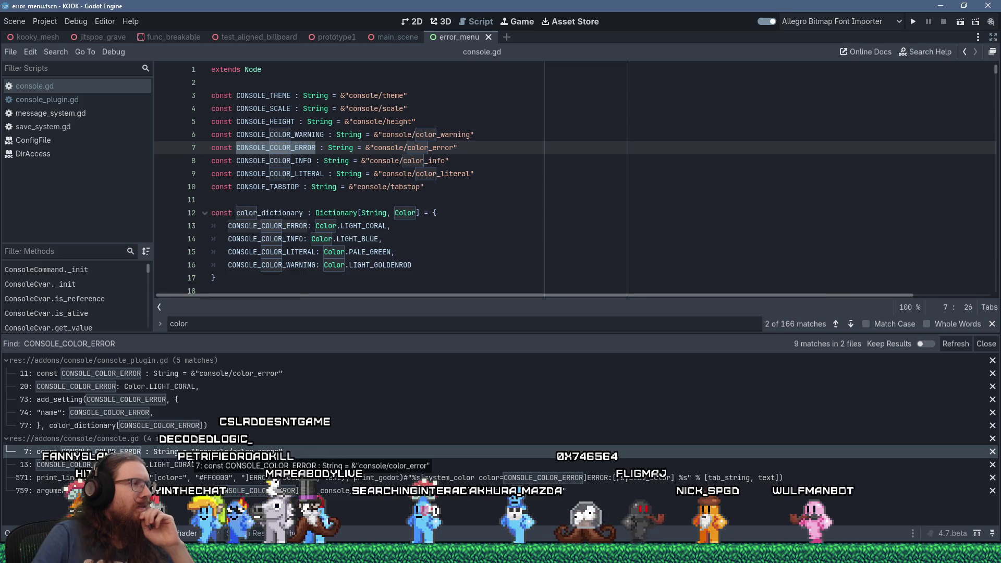
left_click(178, 465)
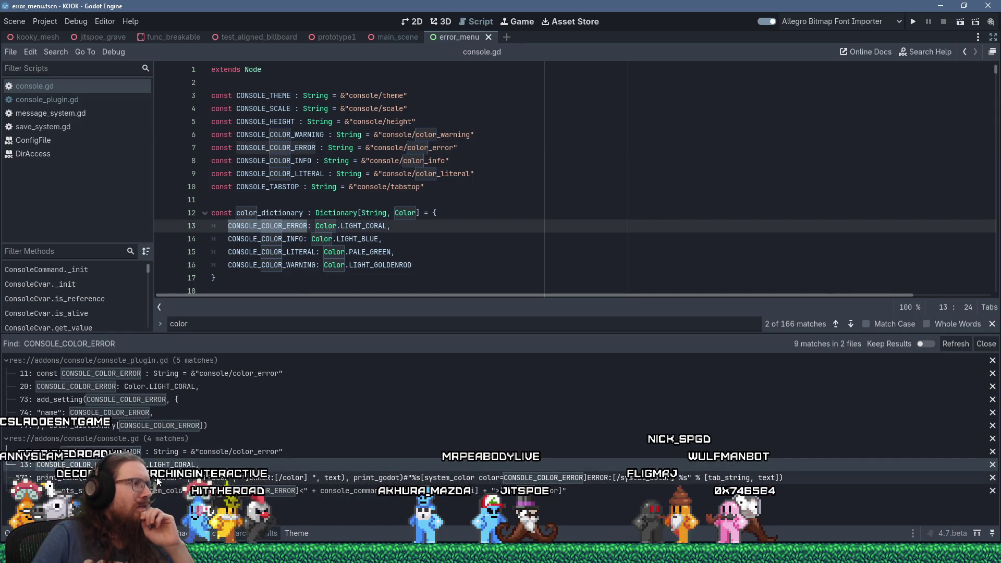
left_click(159, 478)
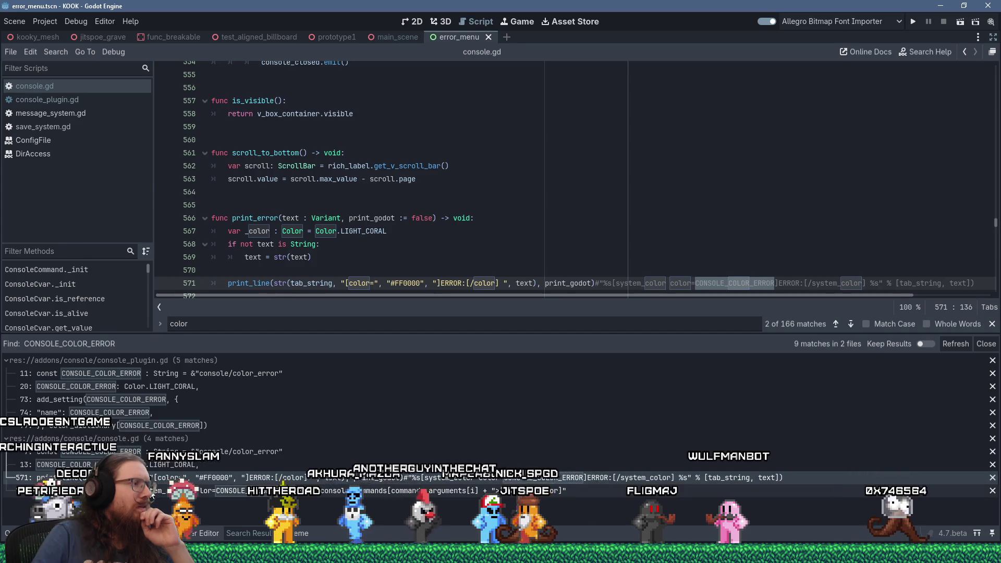
left_click(152, 491)
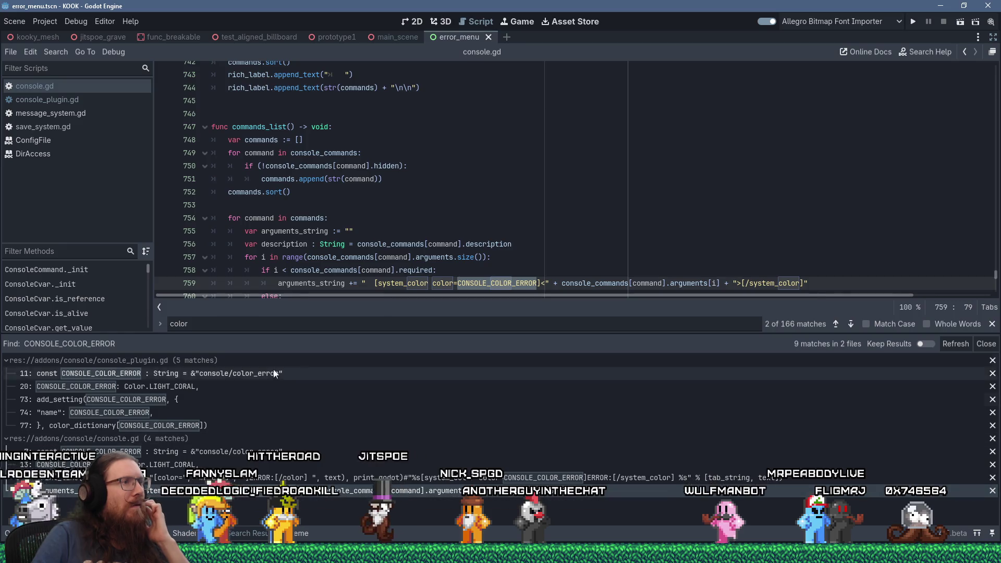
Select system_color on line 759 and start a Find in Files search for it.
double_click(392, 283)
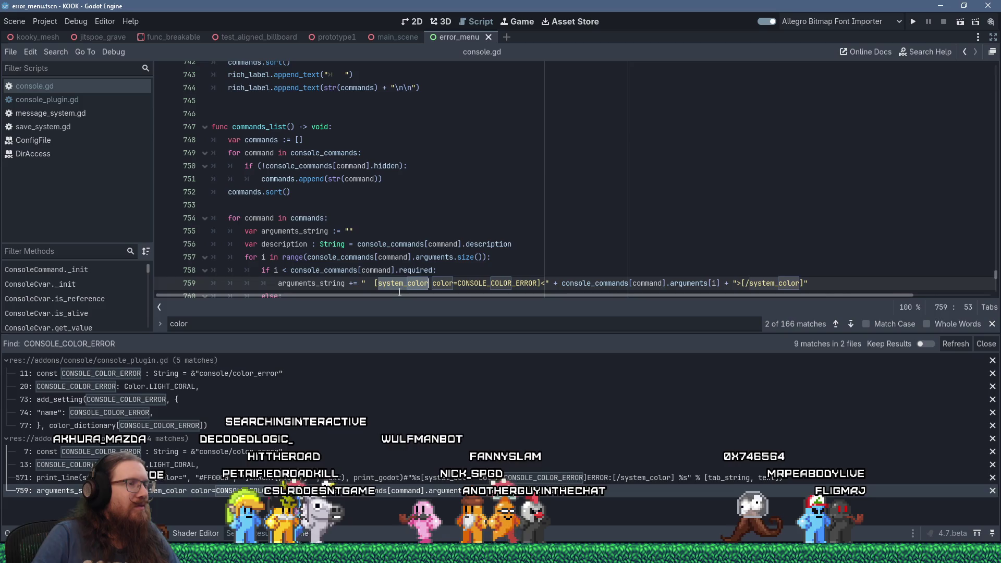
double_click(470, 279)
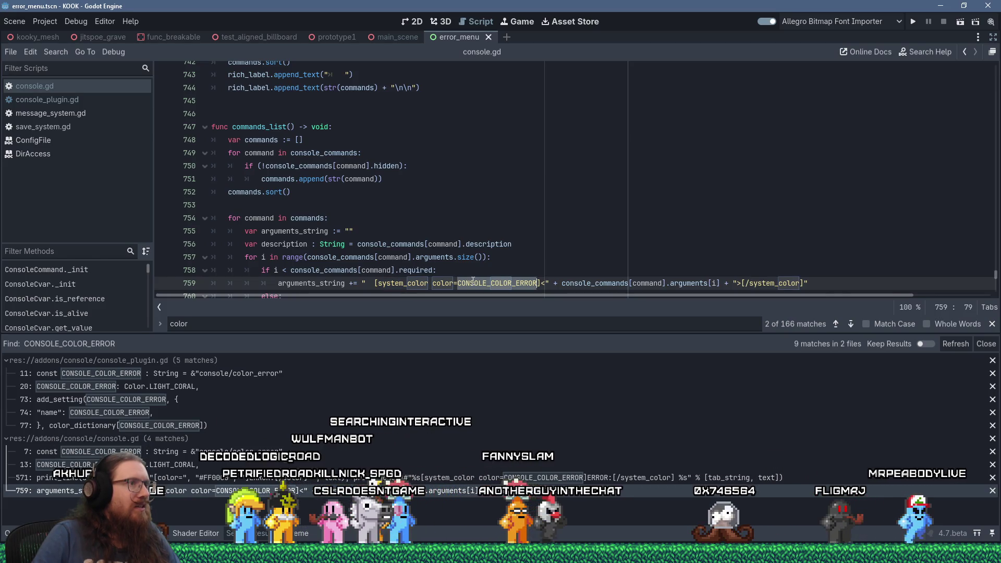
scroll(473, 281, "down", 2)
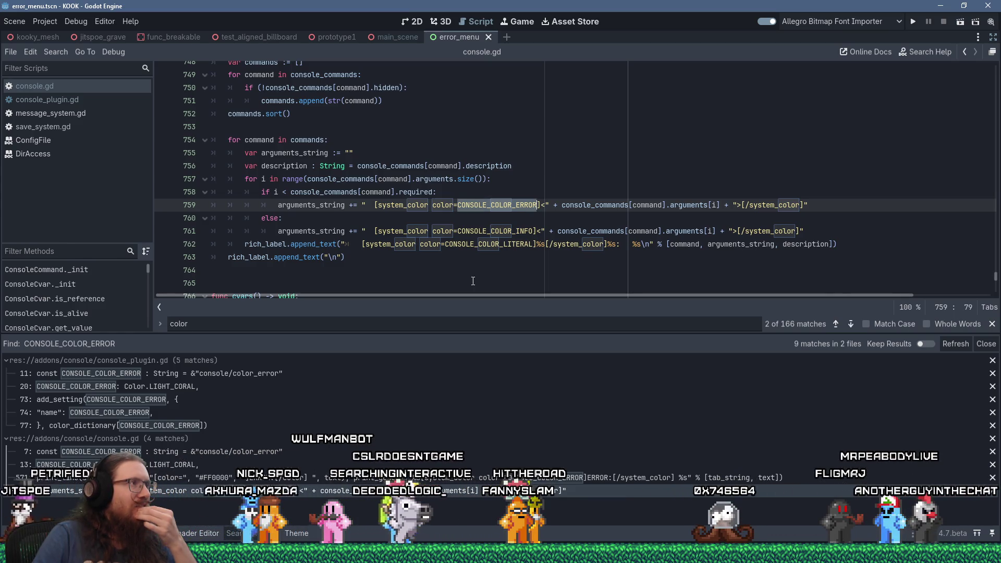
double_click(402, 205)
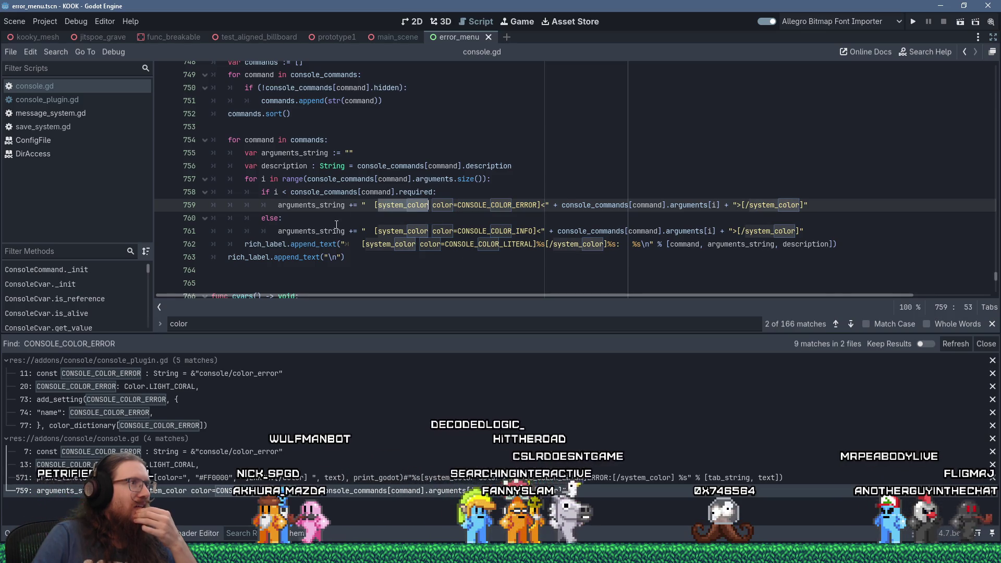
left_click(56, 52)
left_click(73, 125)
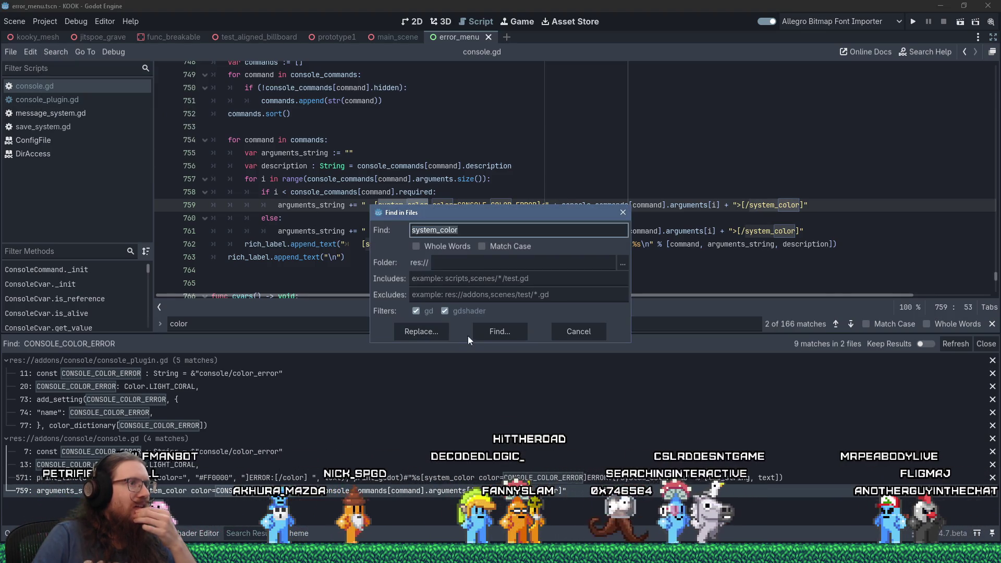
Run the system_color search (79 matches) and go to the tag on line 761.
left_click(467, 336)
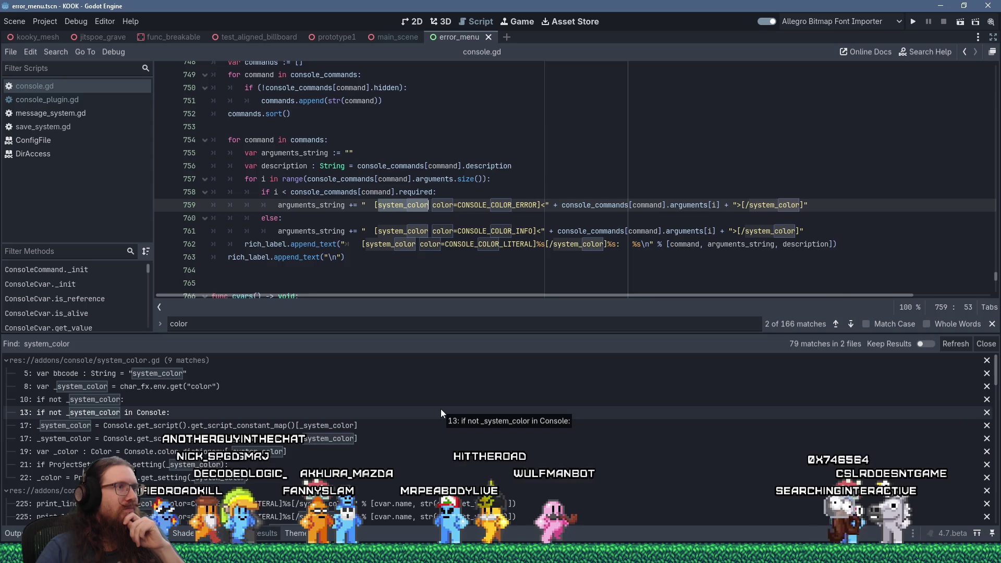
left_click(375, 231)
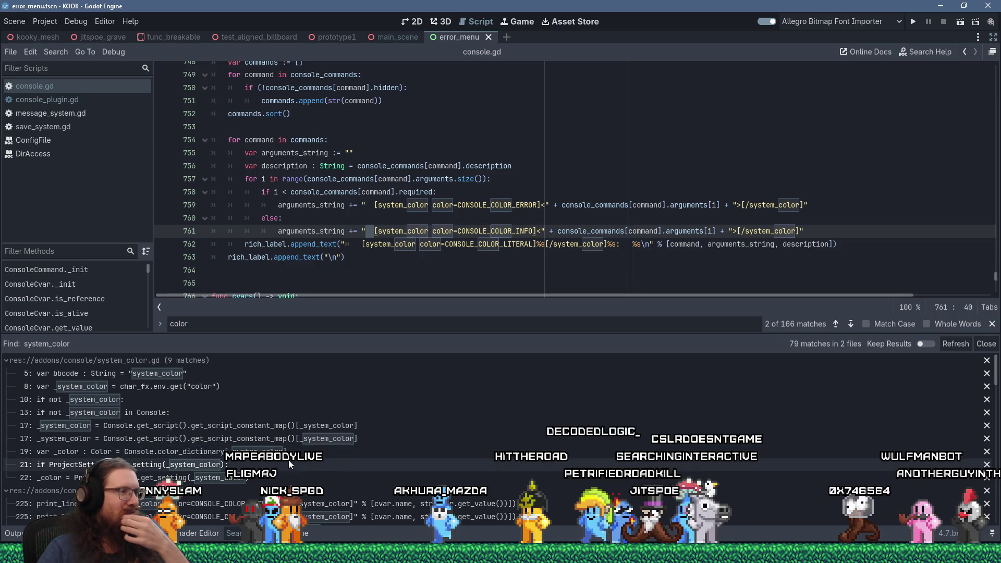
Open system_color.gd from its line 5 result where the bbcode is defined.
scroll(273, 480, "down", 3)
scroll(273, 480, "up", 3)
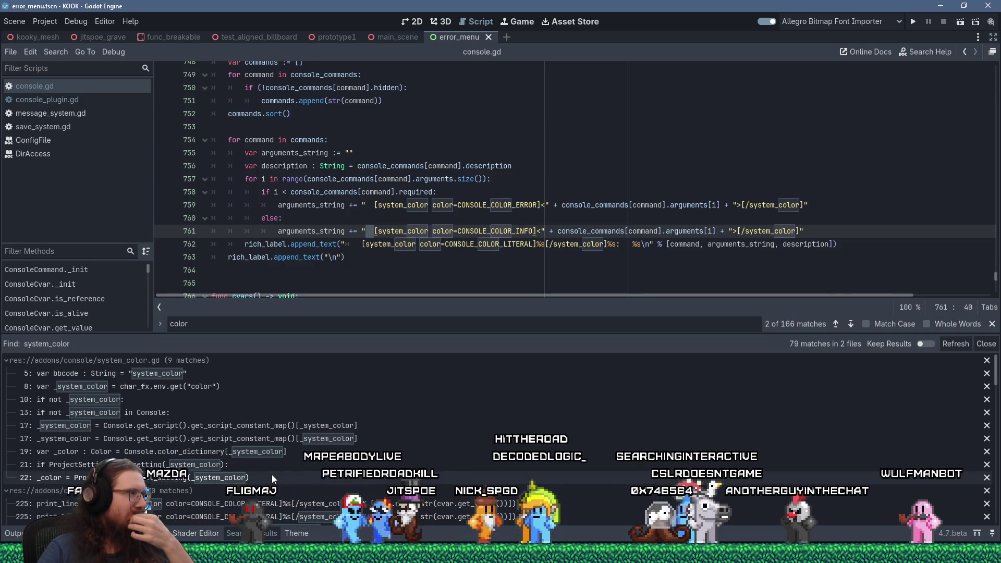
left_click(207, 373)
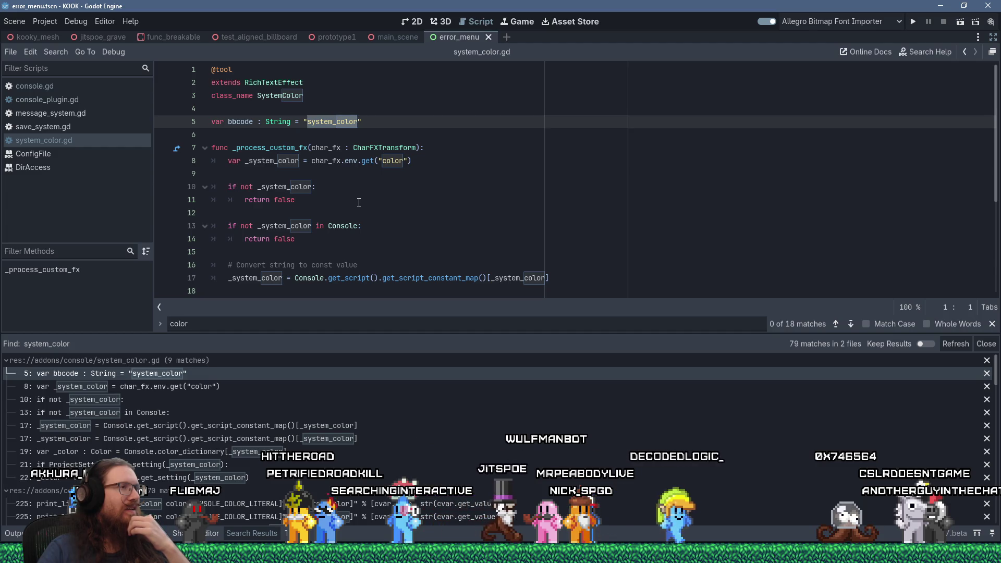
Inspect the get_script_constant_map lookup and color_dictionary use on lines 17–19 of system_color.gd.
scroll(358, 203, "down", 1)
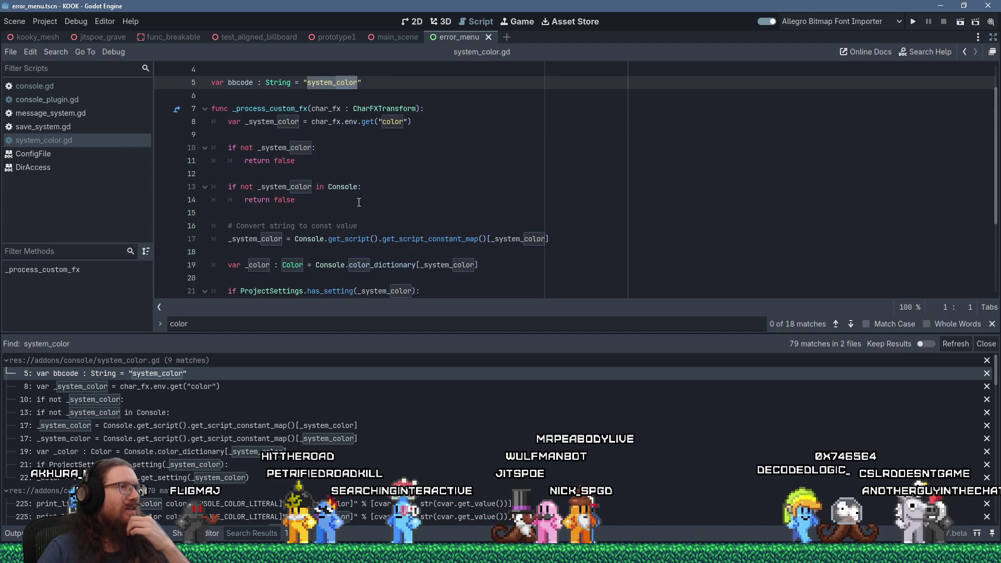
double_click(417, 237)
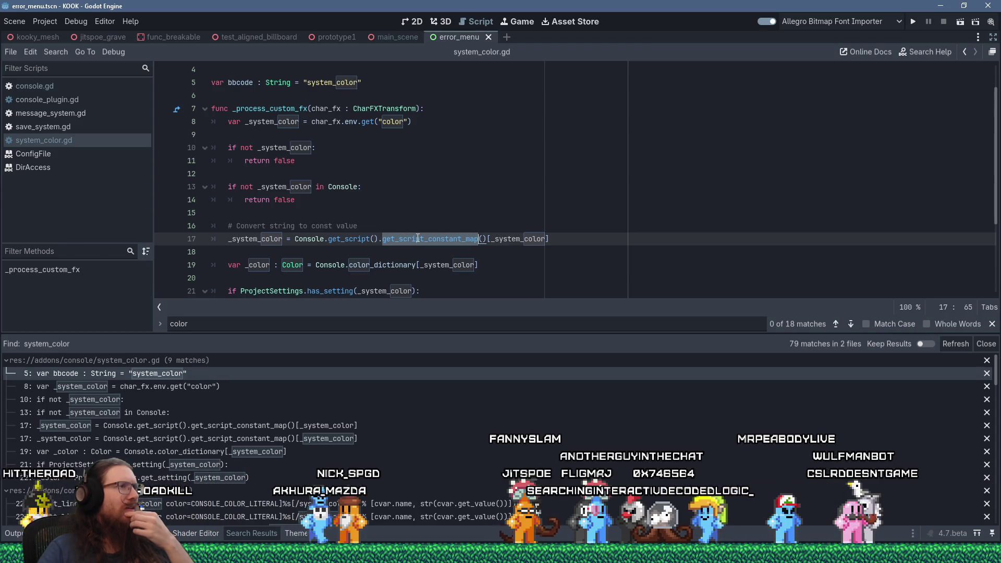
left_click(417, 238)
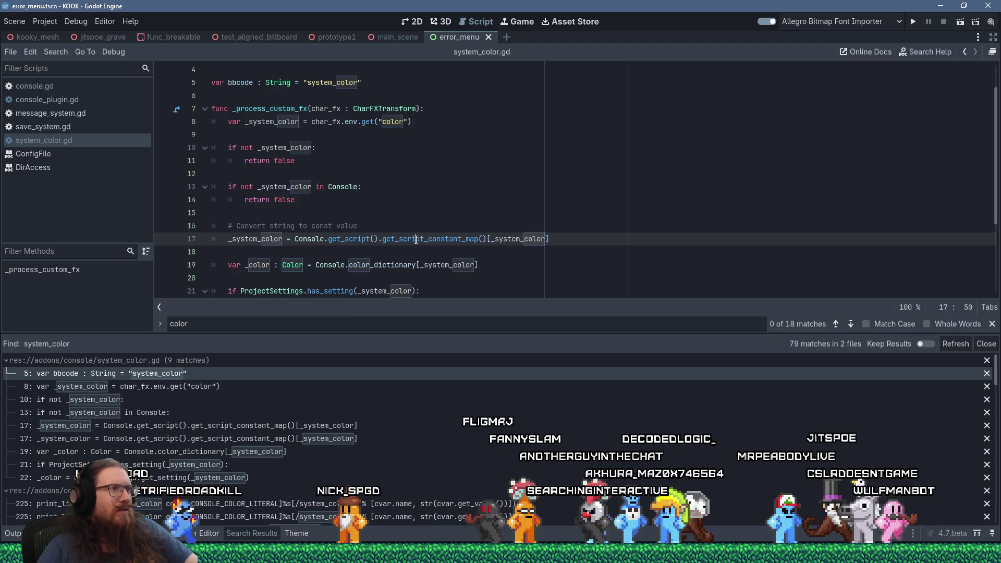
left_click(409, 239)
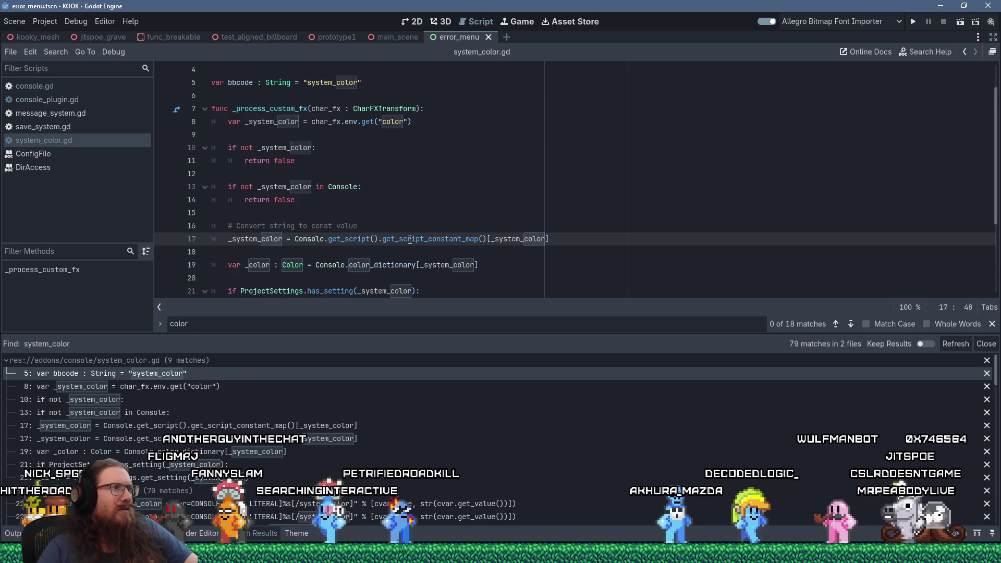
double_click(271, 238)
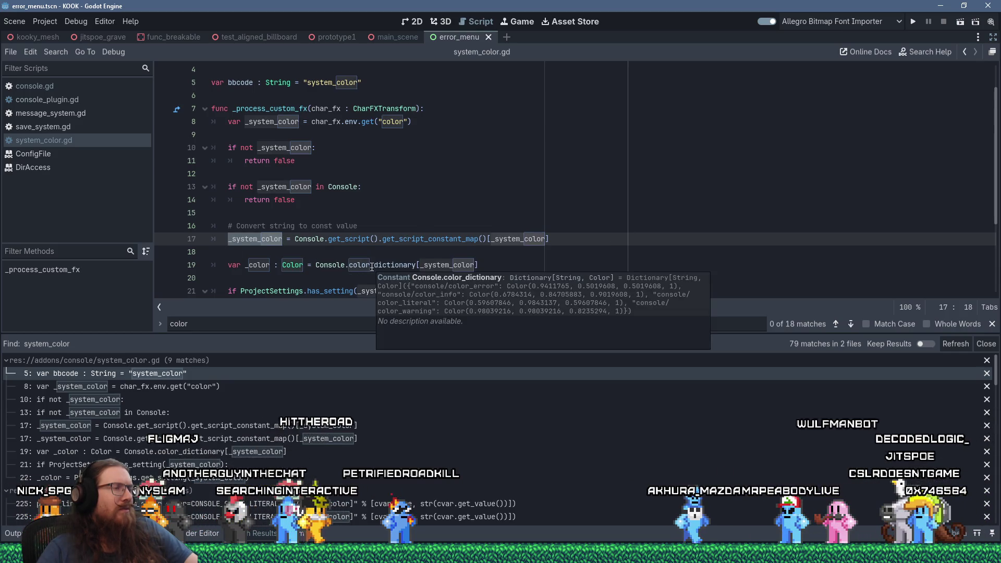
double_click(372, 266)
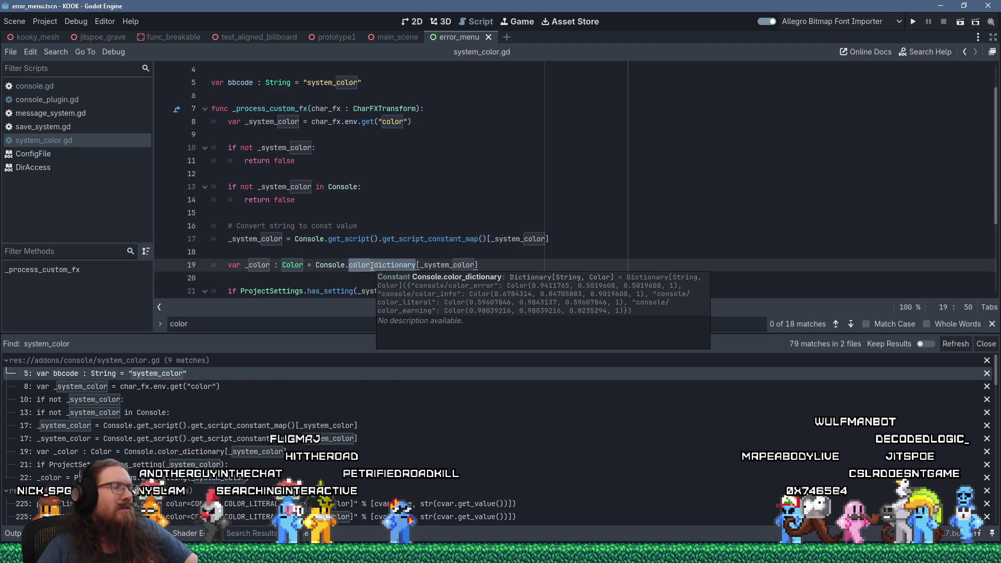
scroll(372, 266, "down", 2)
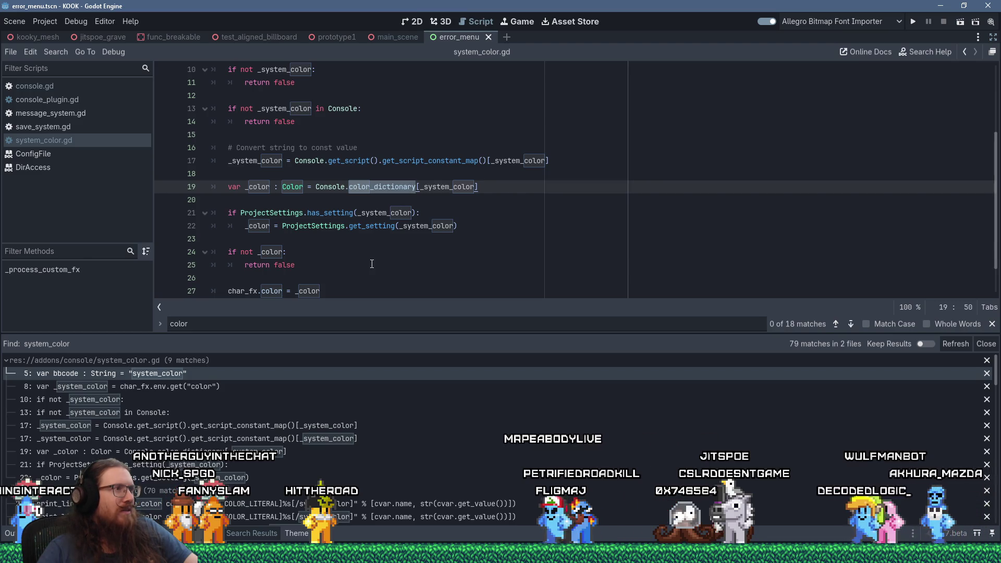
scroll(372, 264, "up", 1)
scroll(371, 264, "up", 1)
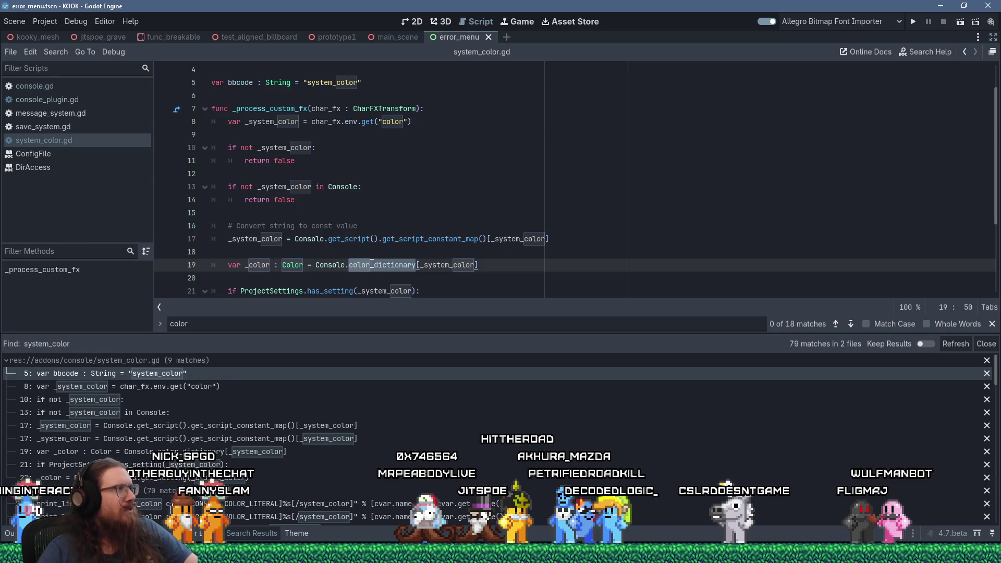
scroll(372, 263, "down", 1)
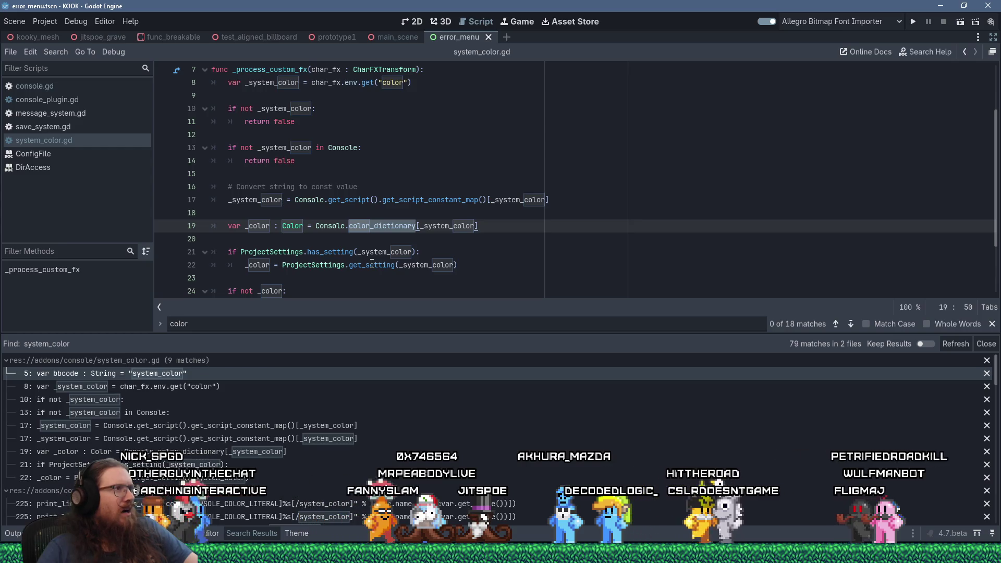
Check color_dictionary's values and the char_fx.color assignment, then return to console.gd.
mouse_move(375, 271)
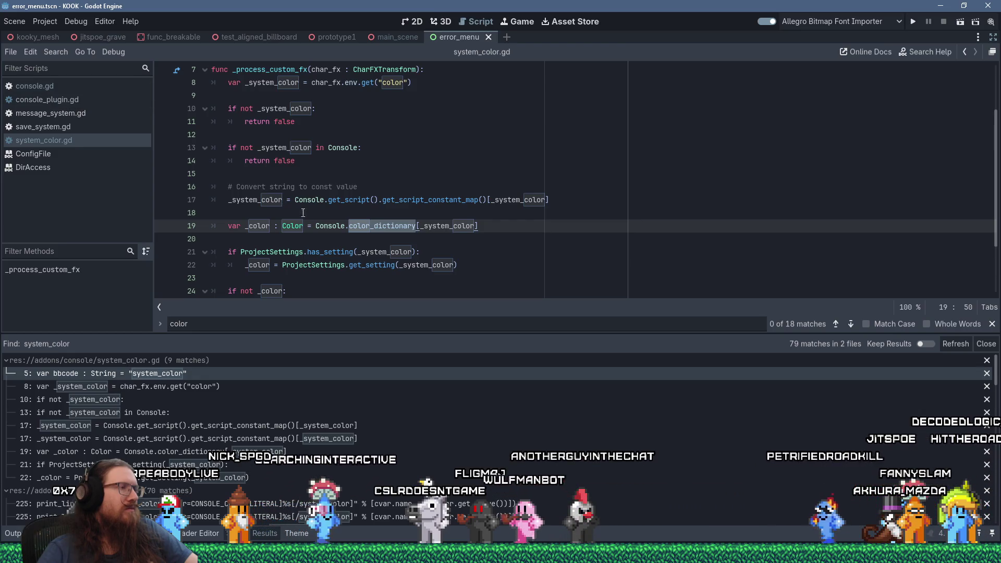
scroll(357, 251, "down", 2)
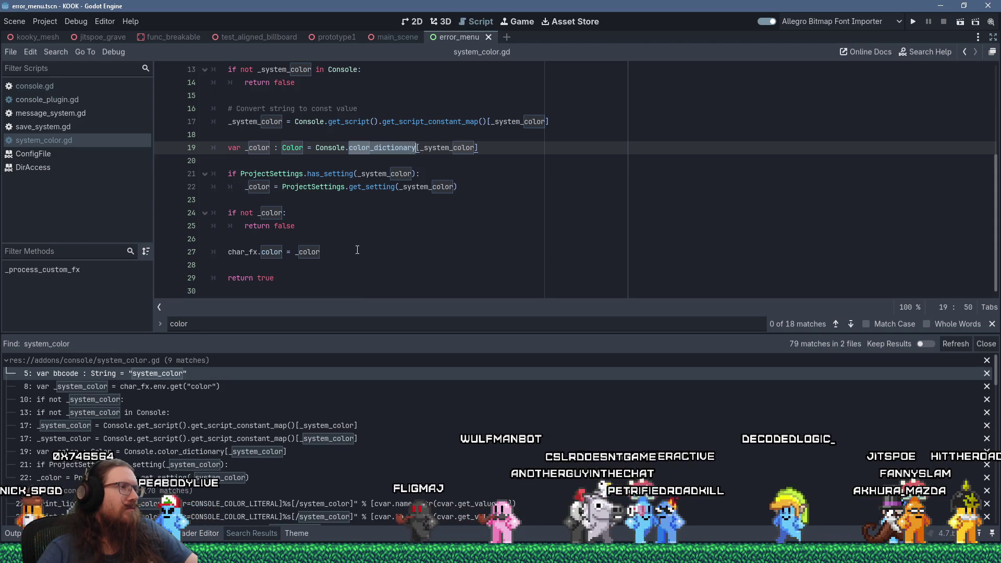
left_click(269, 250)
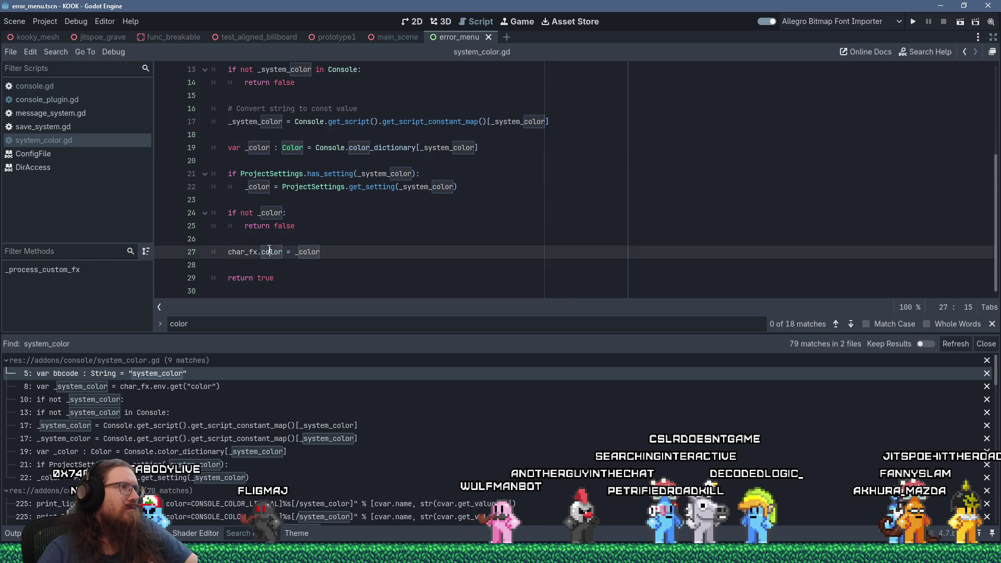
scroll(269, 250, "up", 3)
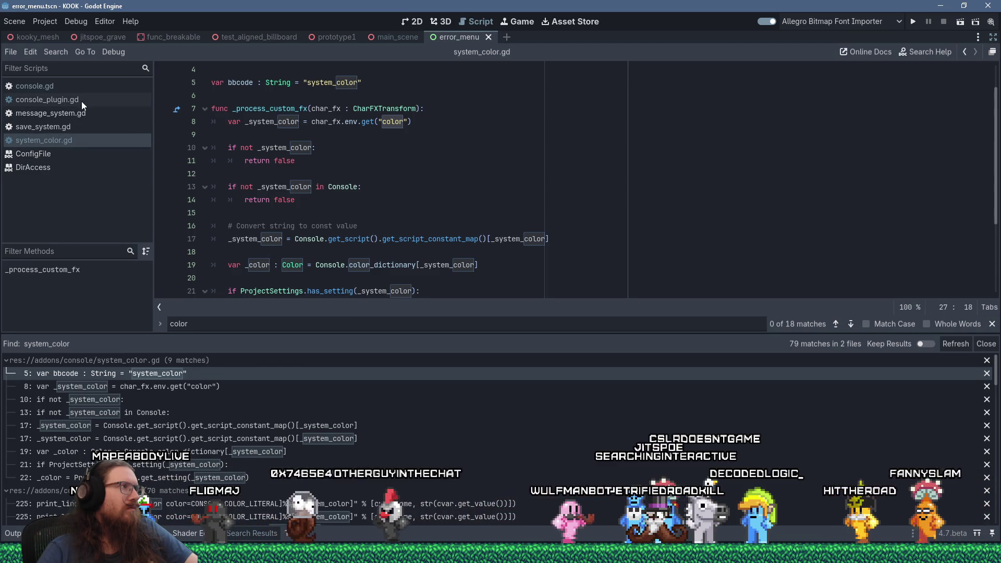
left_click(76, 84)
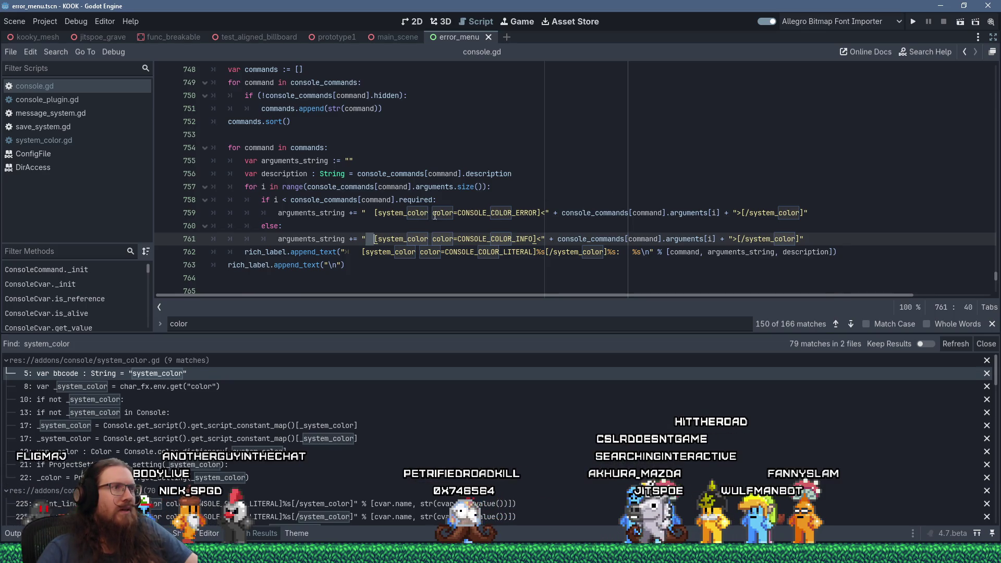
scroll(491, 219, "up", 15)
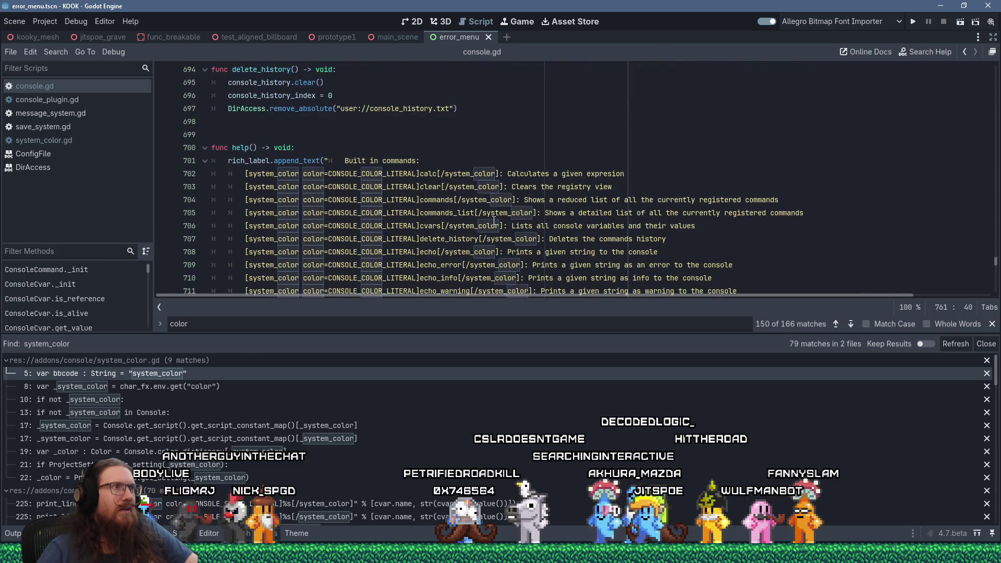
scroll(493, 220, "up", 8)
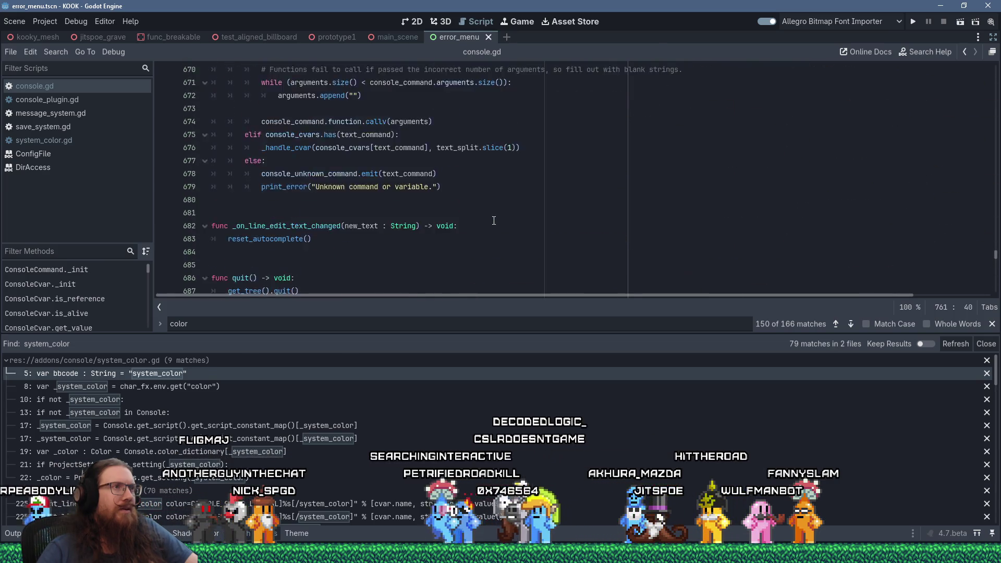
scroll(494, 220, "up", 20)
mouse_move(995, 222)
left_mouse_down()
mouse_move(997, 73)
mouse_move(981, 108)
mouse_move(994, 59)
left_mouse_up()
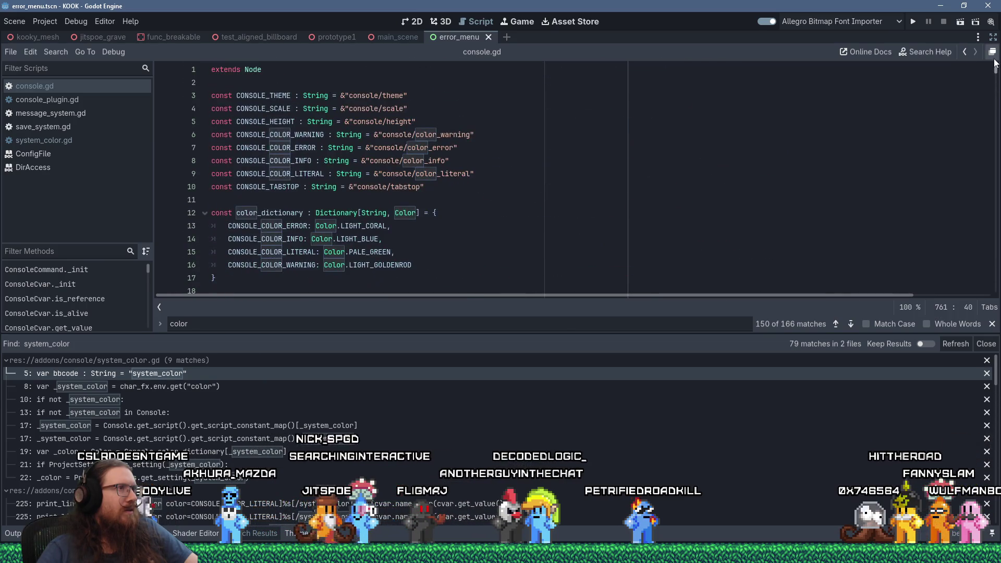
scroll(505, 202, "down", 20)
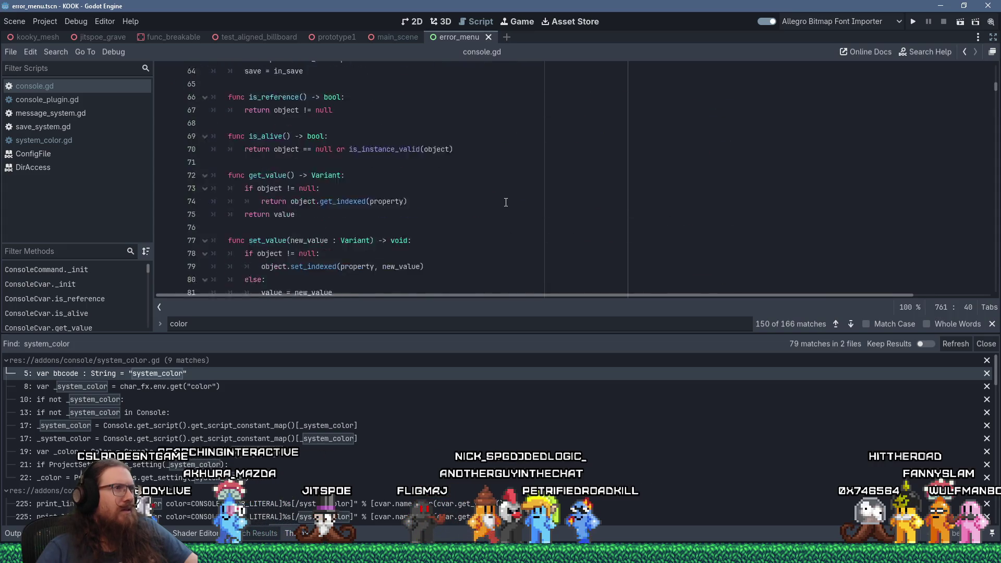
scroll(505, 202, "down", 14)
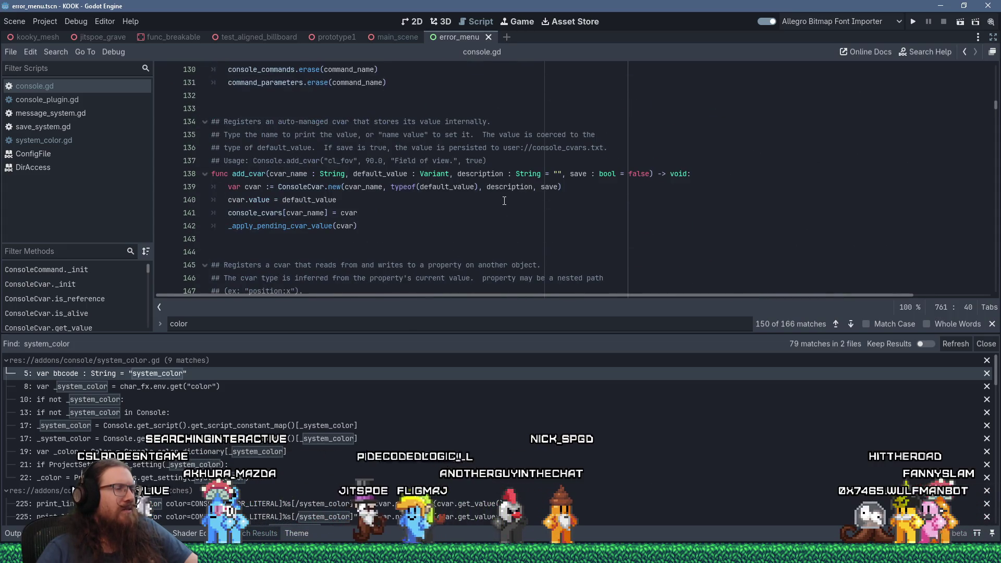
scroll(504, 201, "down", 20)
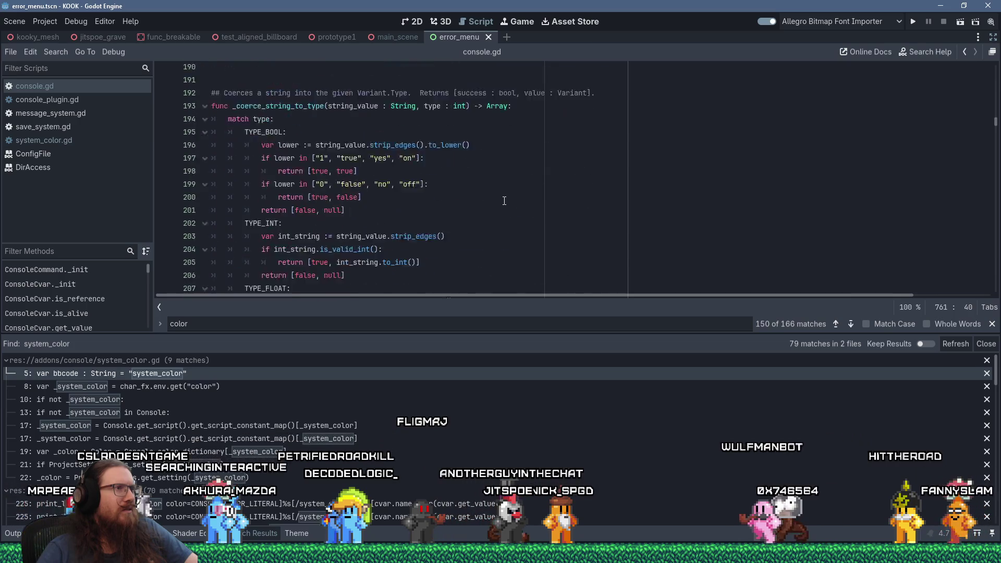
scroll(504, 201, "down", 5)
left_click(553, 175)
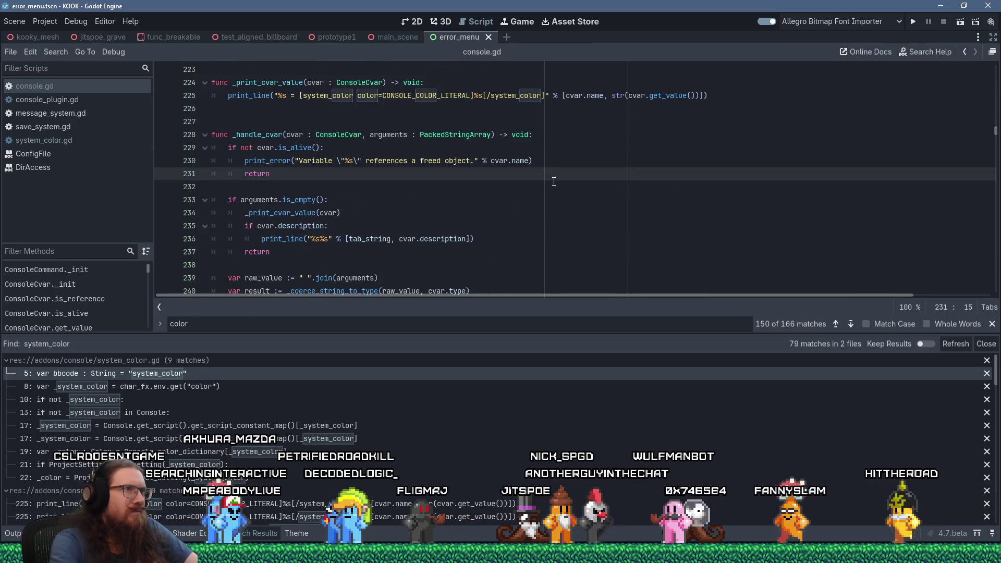
key("ctrl+f")
Search for 'error:' and start a color_dictionary lookup on blank line 570 in print_error.
type("error")
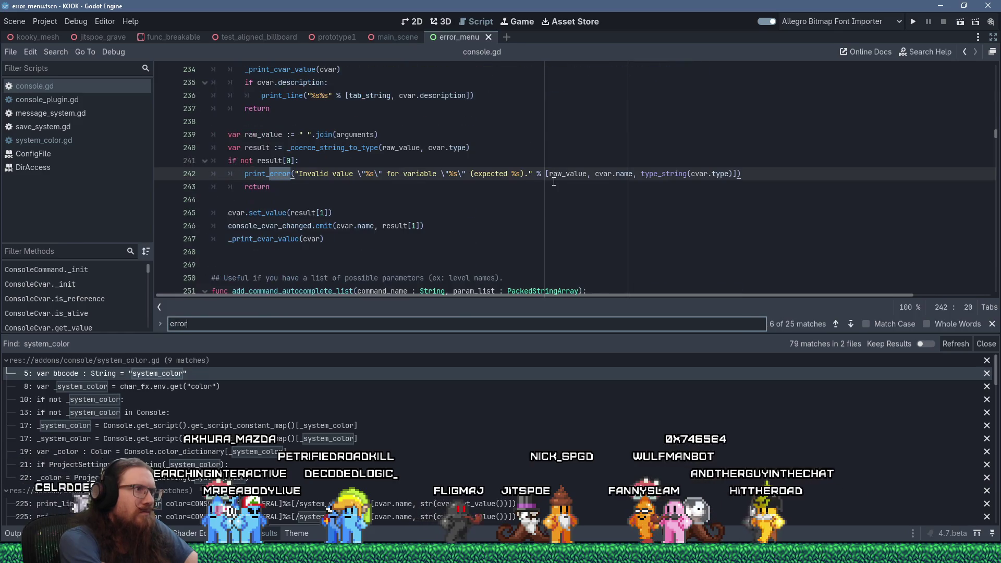
type(":")
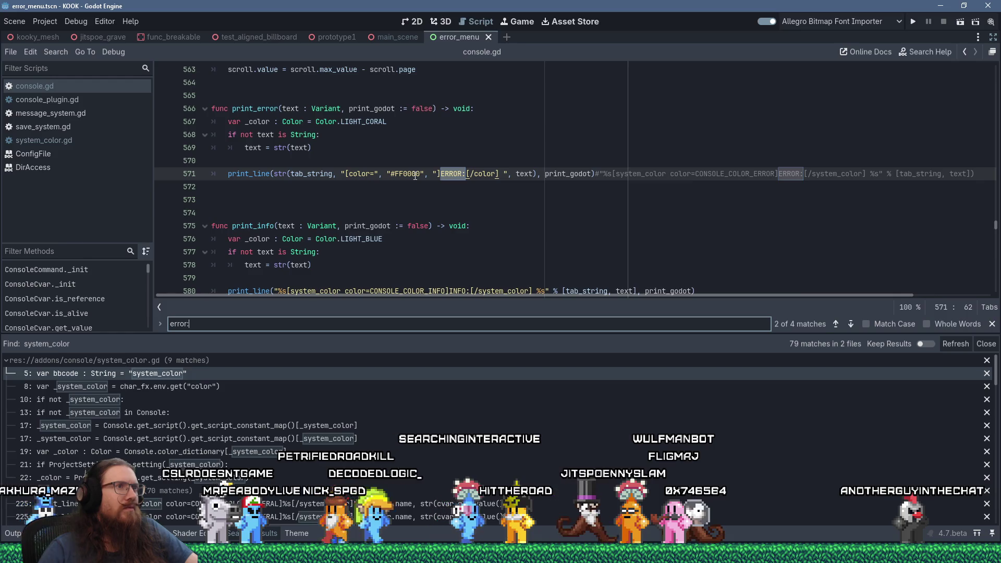
left_click(408, 150)
left_click(410, 161)
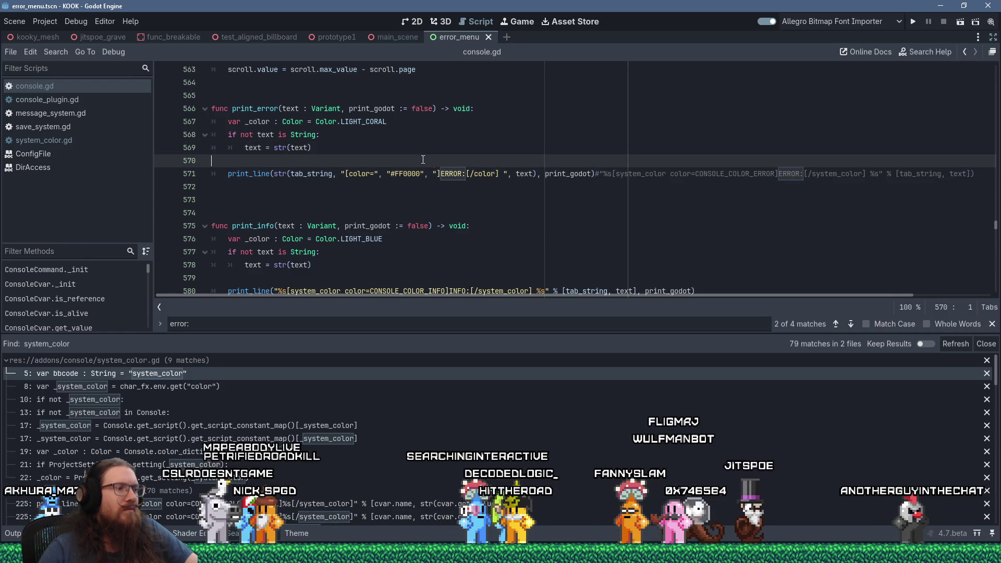
type("color_d")
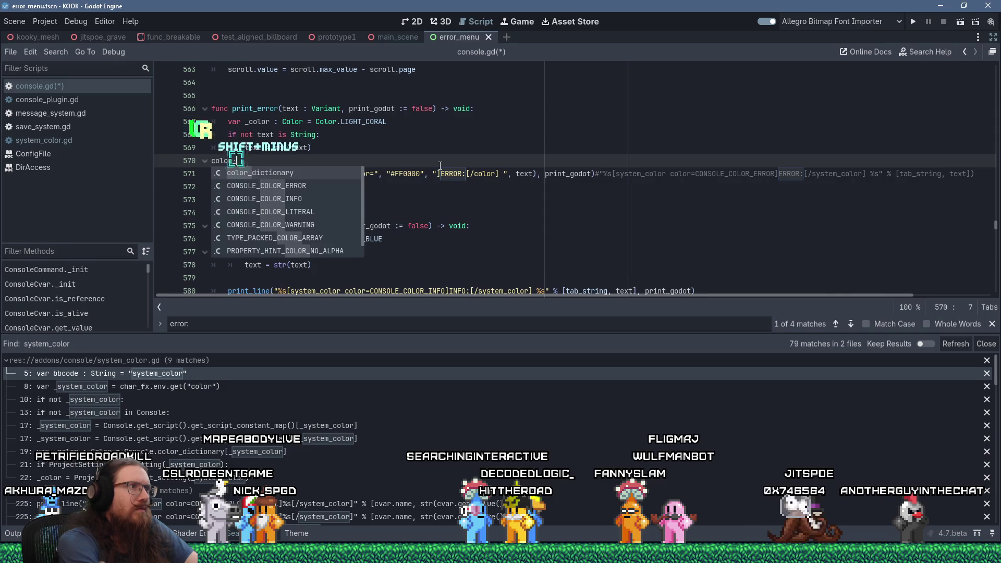
key("Return")
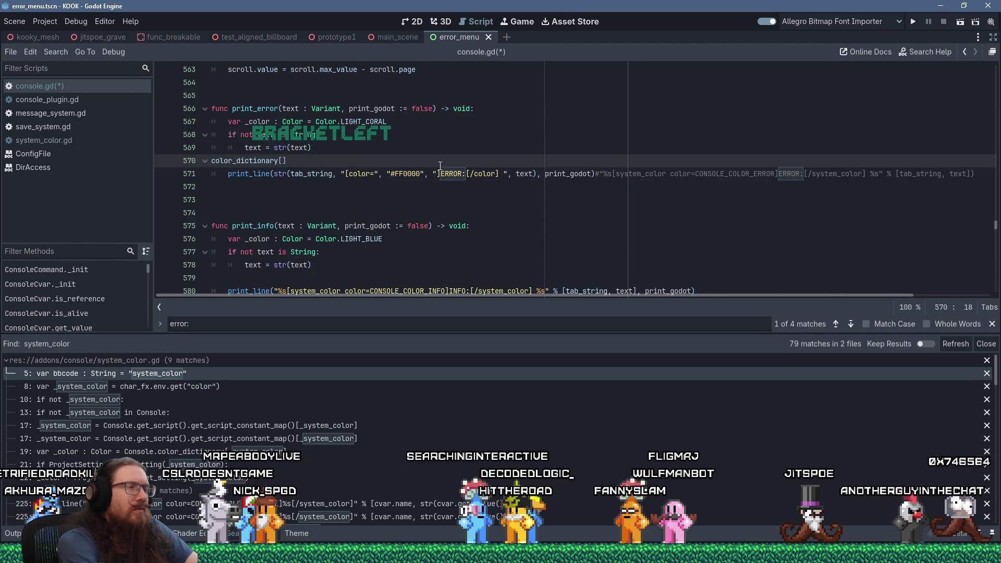
left_click_drag(994, 224, 997, 67)
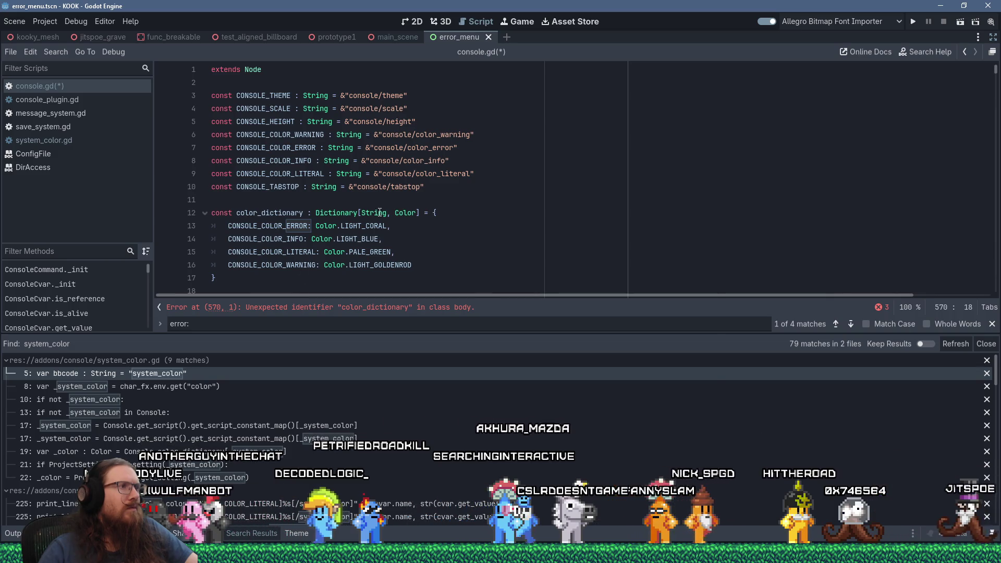
Copy the CONSOLE_COLOR_ERROR constant name from line 13.
mouse_move(379, 211)
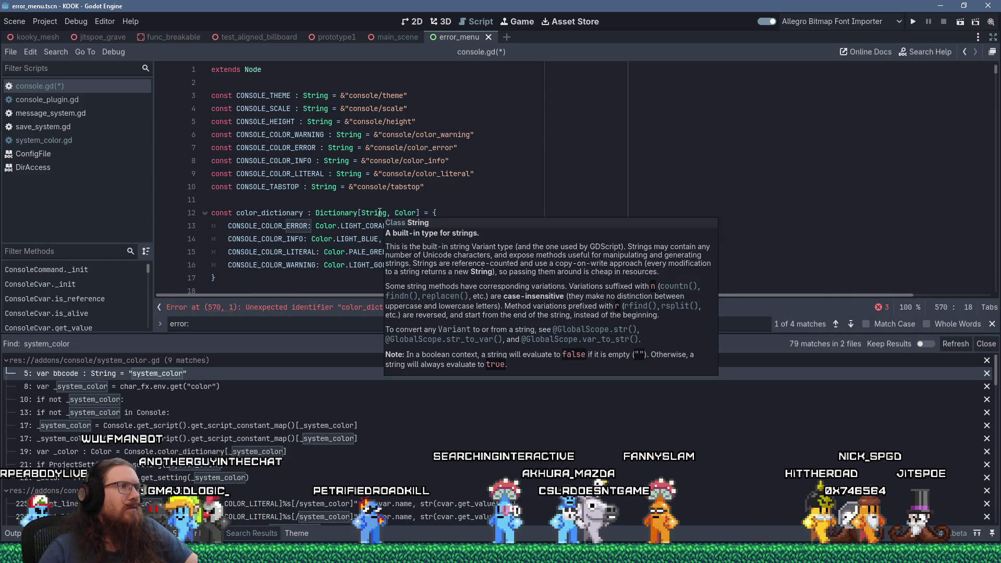
double_click(247, 225)
key("ctrl+c")
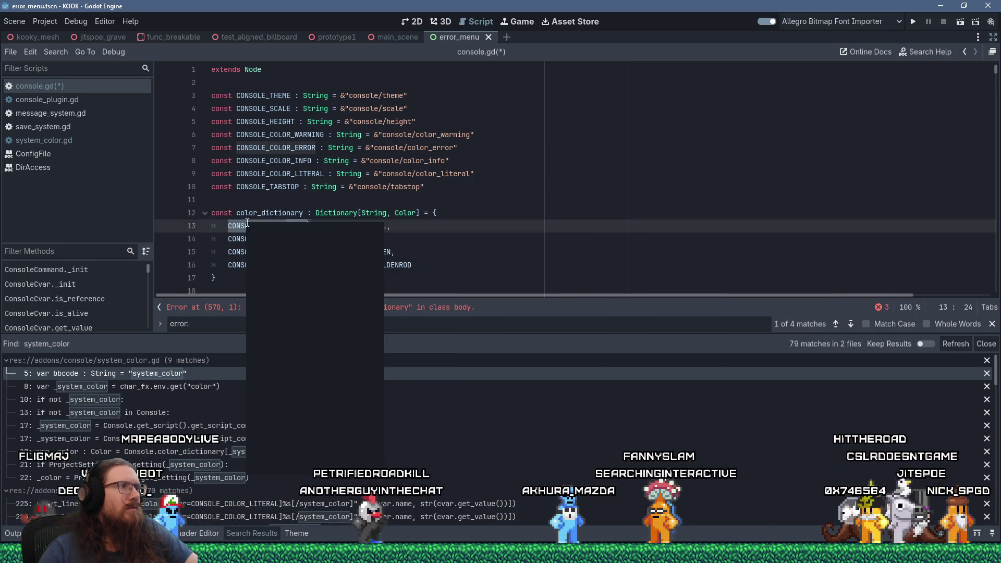
right_click(247, 224)
left_click(282, 295)
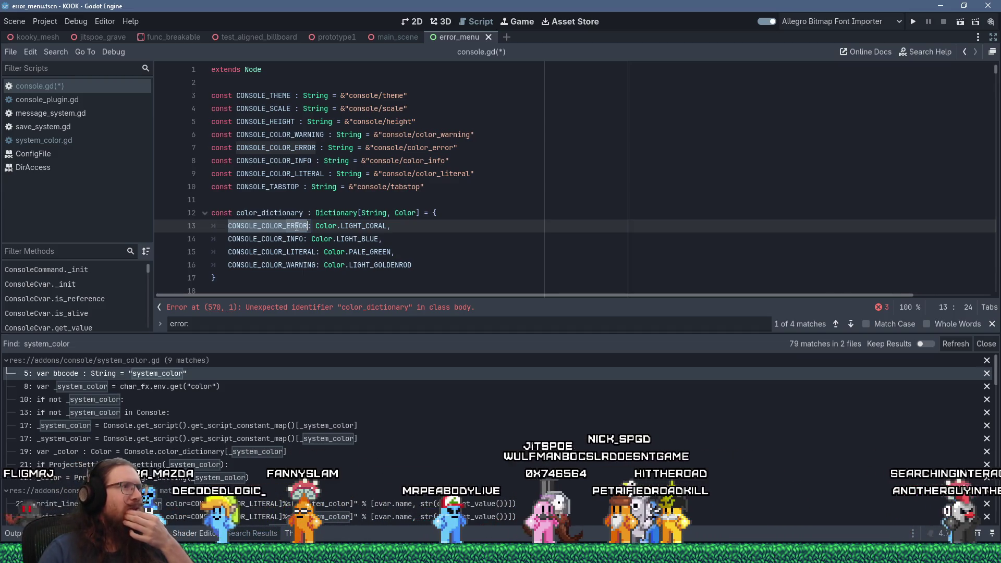
Jump back to the erroring color_dictionary line 570 in print_error.
mouse_move(339, 217)
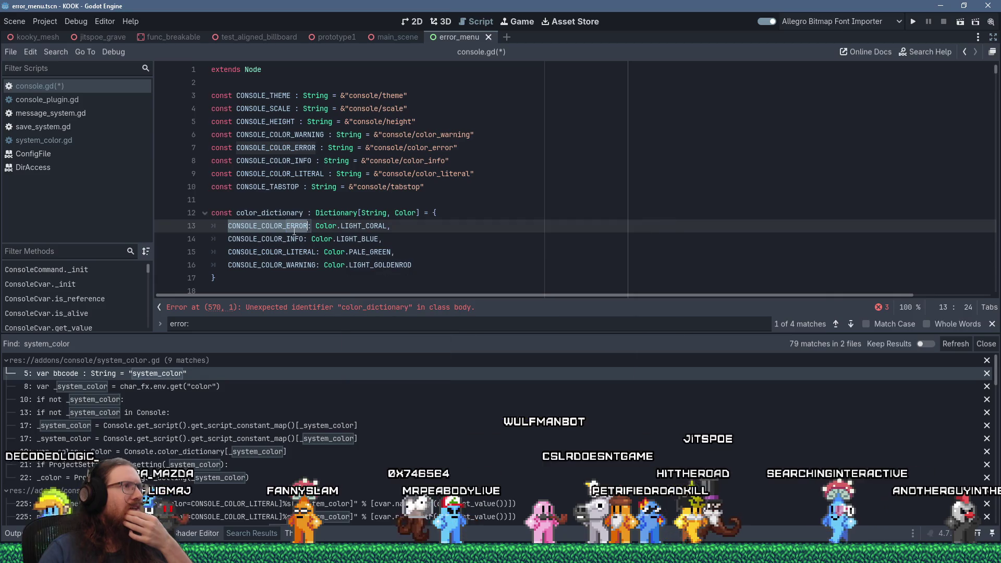
mouse_move(294, 233)
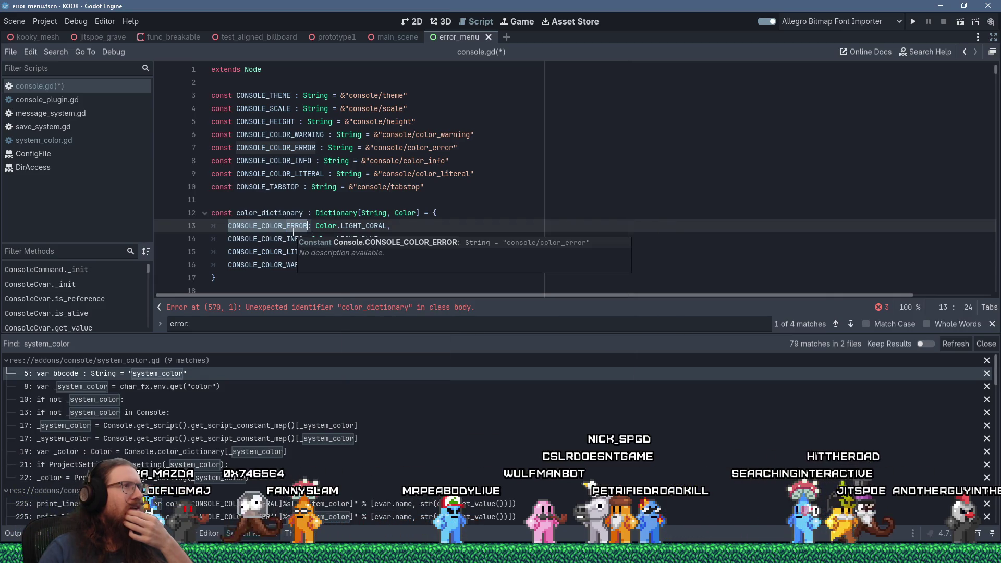
scroll(293, 233, "down", 5)
scroll(284, 239, "up", 3)
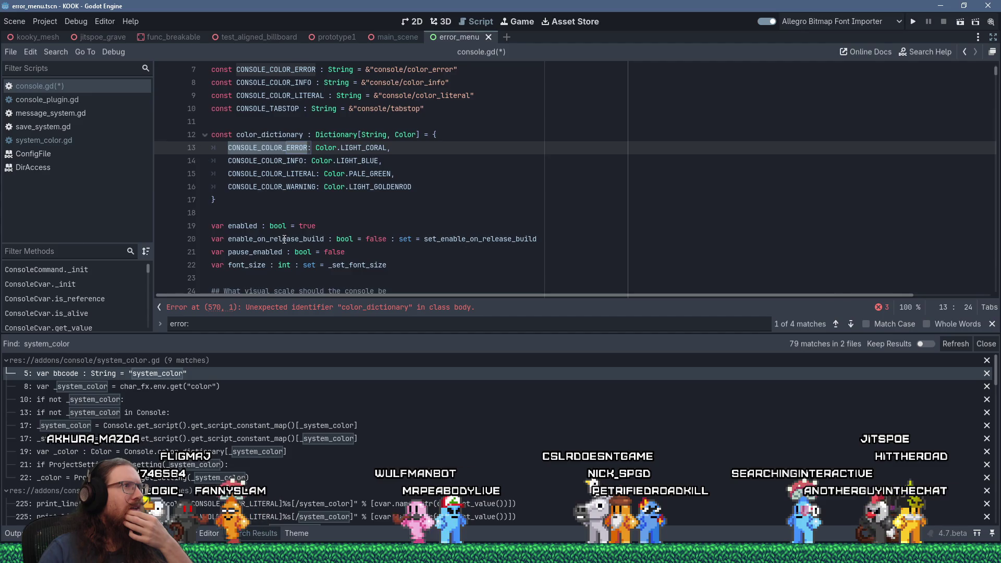
scroll(284, 239, "up", 1)
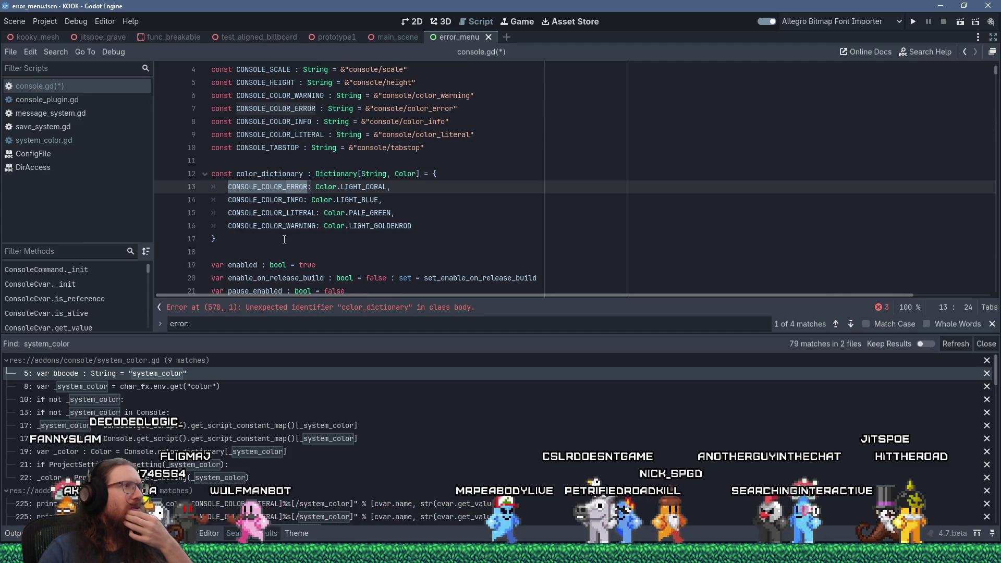
scroll(284, 239, "down", 15)
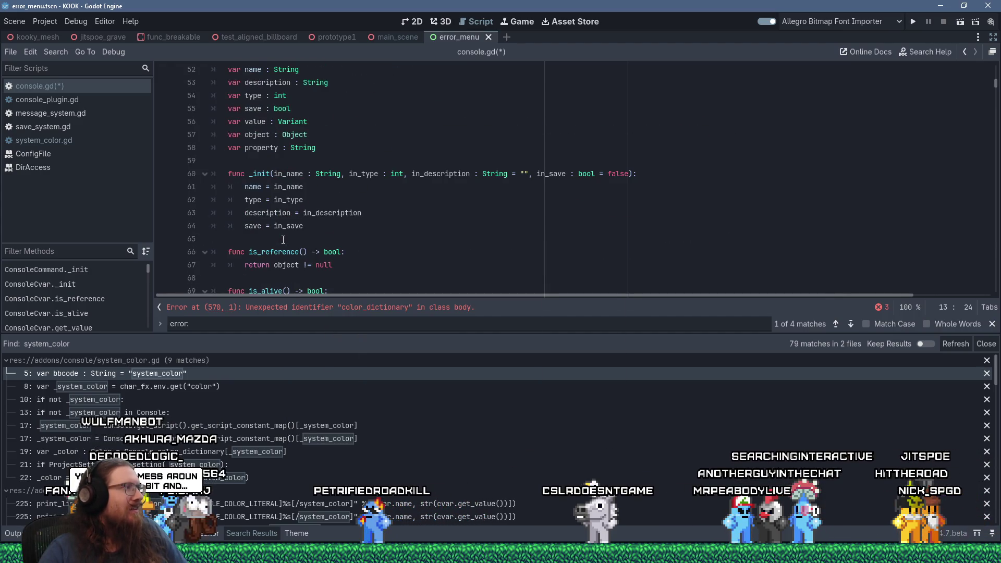
scroll(283, 239, "down", 8)
left_click(328, 307)
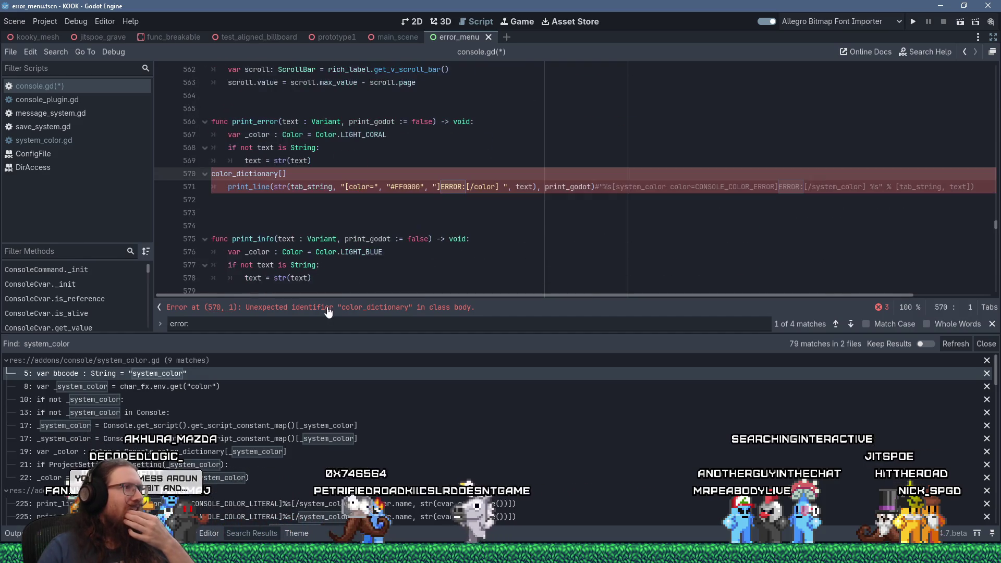
Paste CONSOLE_COLOR_ERROR inside the brackets and indent the lookup line.
left_click(282, 174)
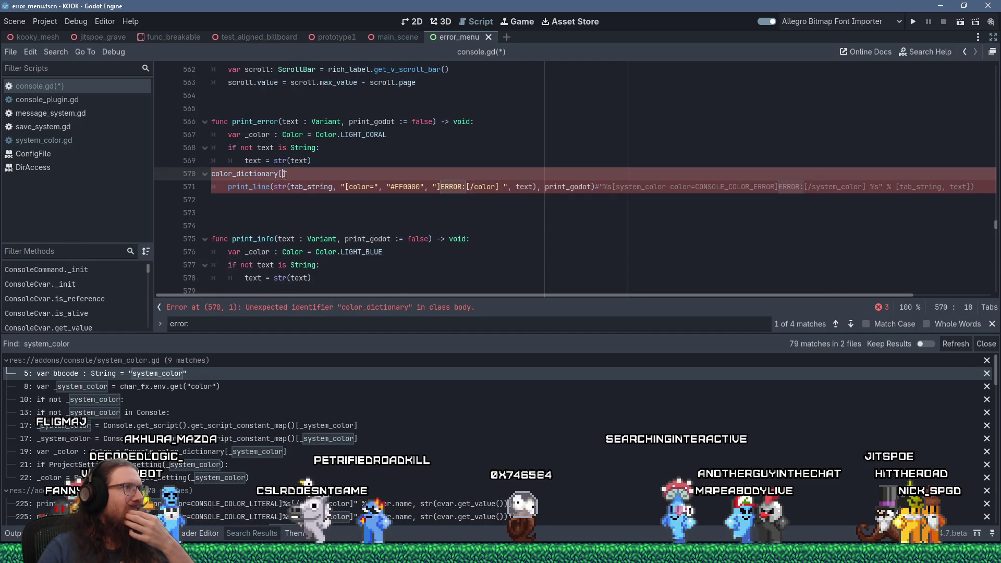
key("shift+Insert")
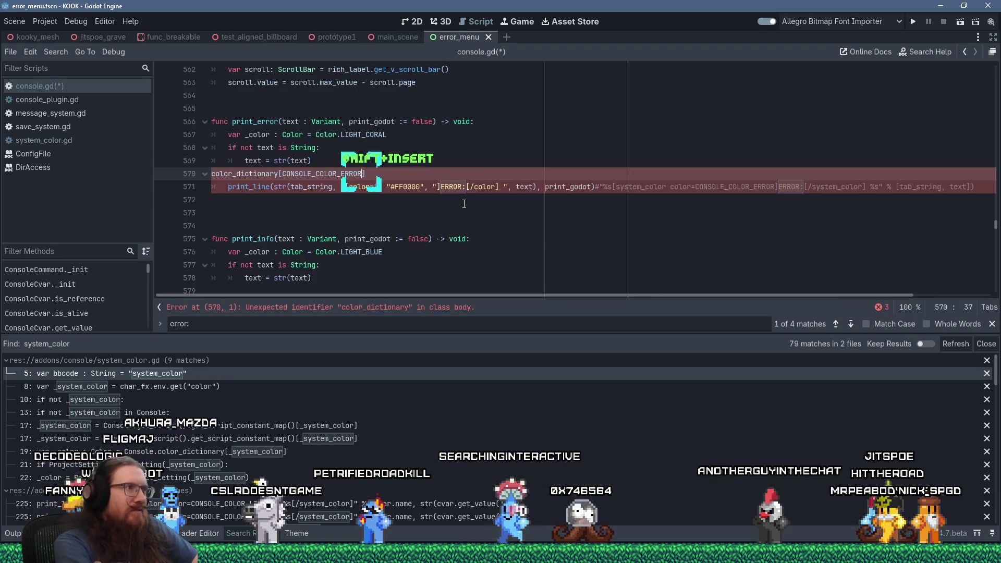
key("Right")
type(".")
key("BackSpace")
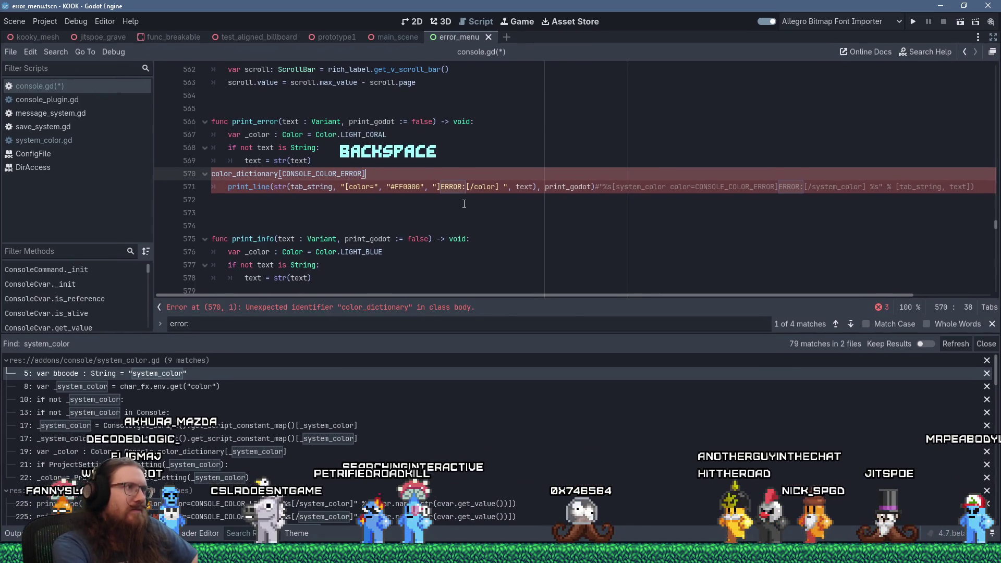
key("Home")
key("Tab")
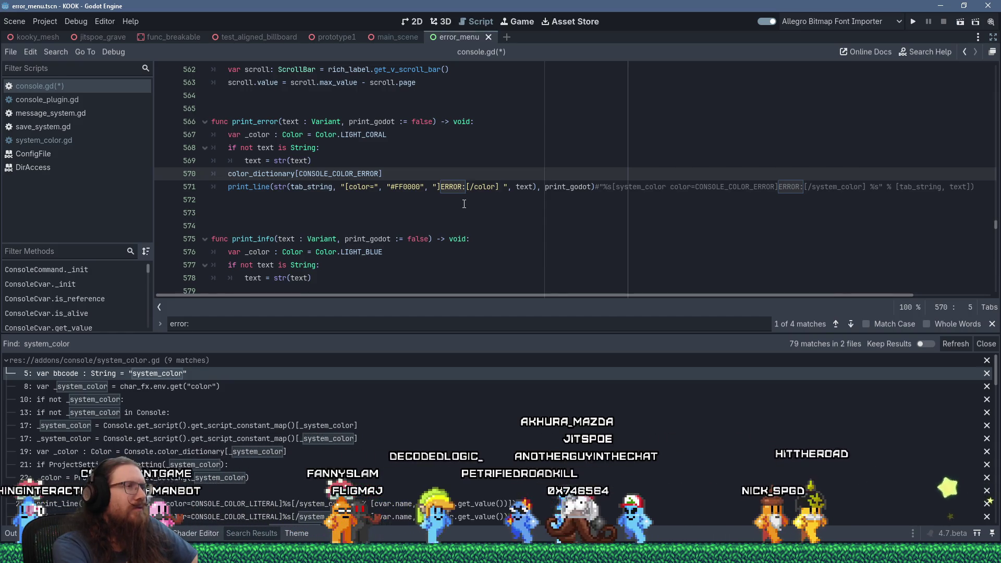
Cut the color_dictionary[CONSOLE_COLOR_ERROR] lookup to use as line 567's color value.
key("shift+Delete")
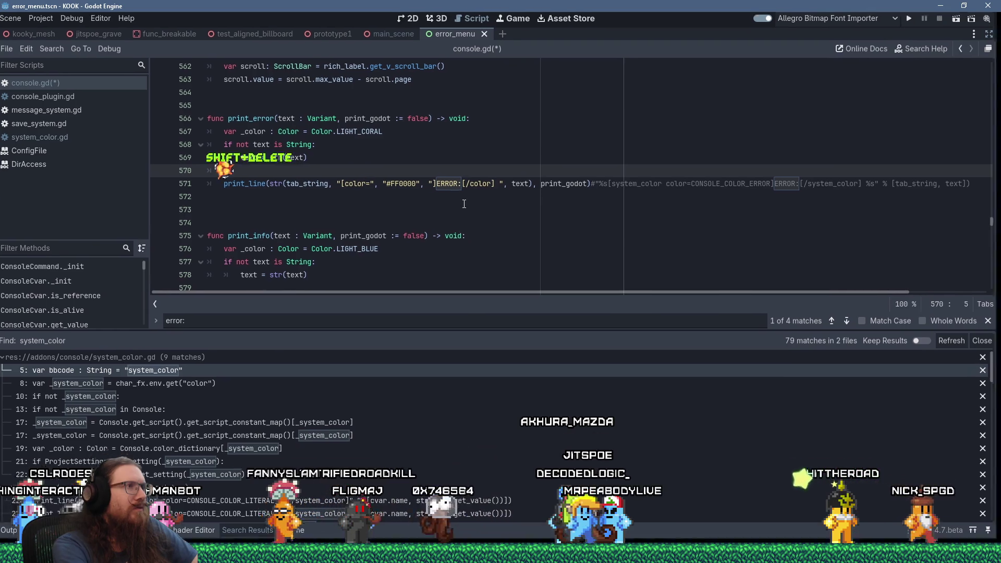
key("Up")
key("Up")
key("Up")
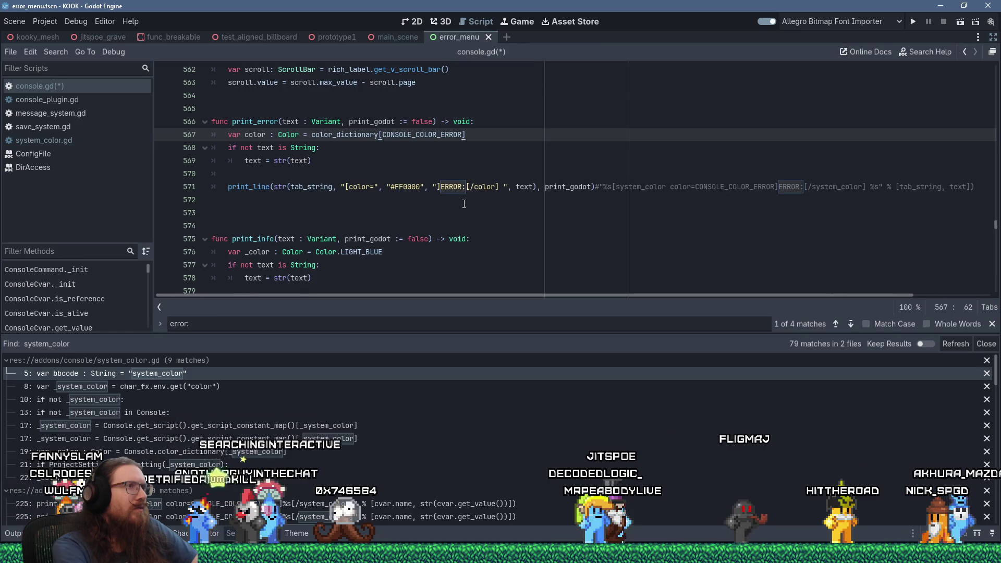
key("Down")
key("Down")
key("Down")
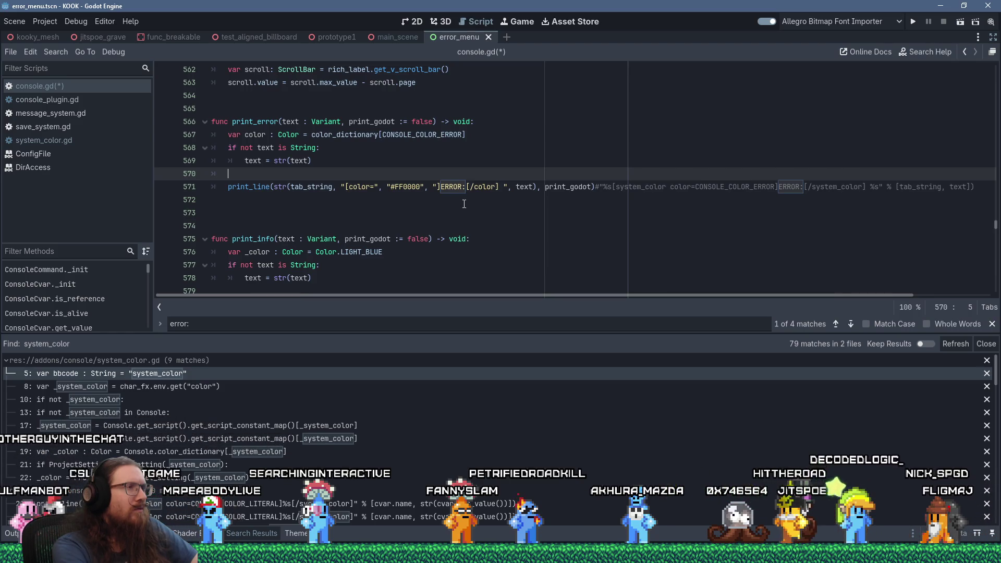
Delete 'not' from the string check on line 568 of print_error.
key("Up")
key("Up")
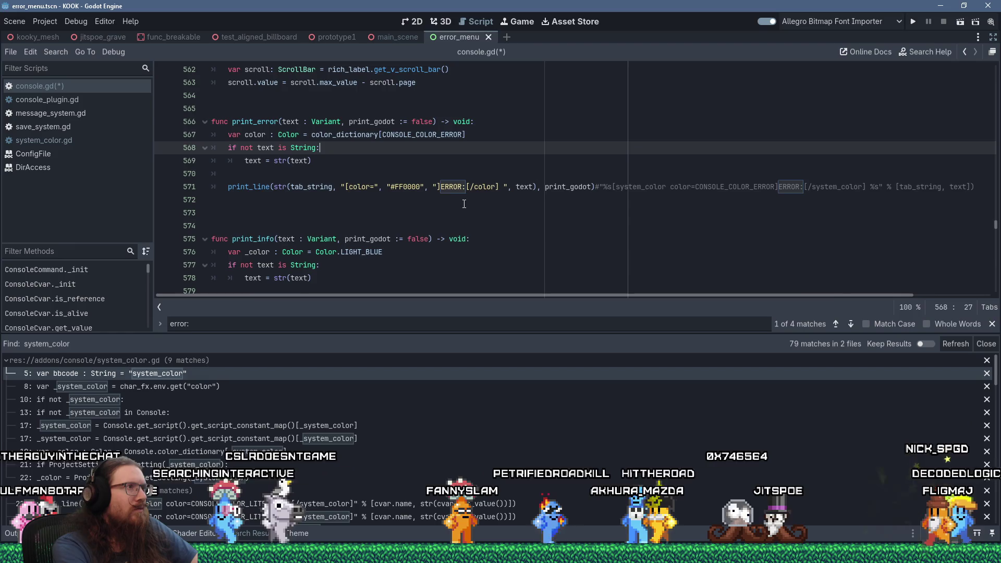
key("ctrl+Left")
key("ctrl+Left")
key("ctrl+Left")
key("Right")
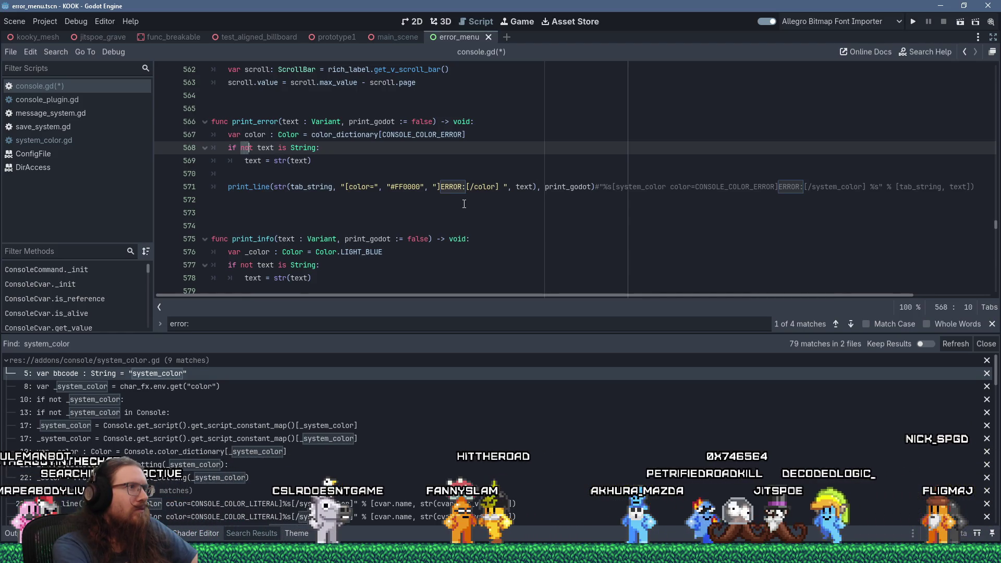
key("Delete")
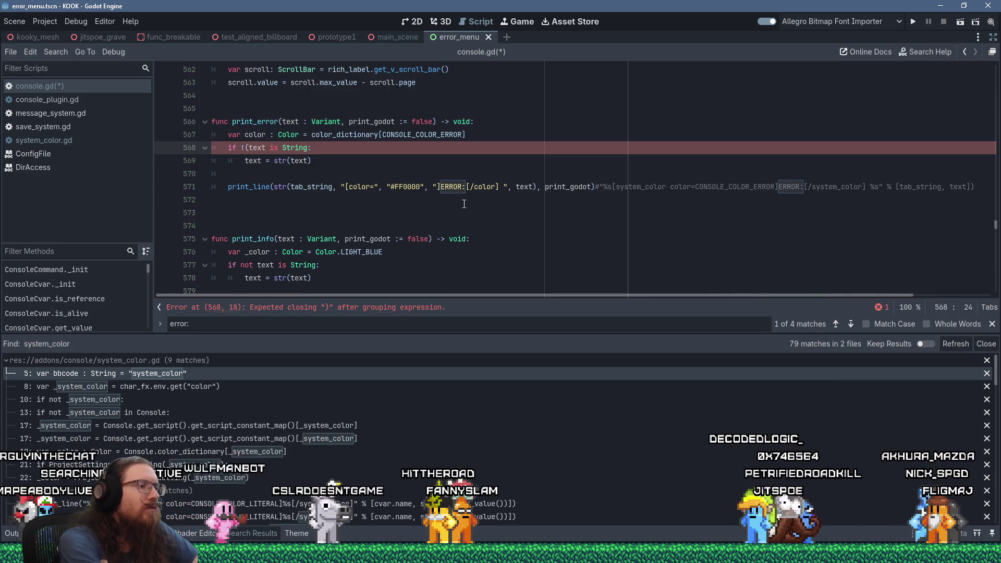
key("Down")
key("Down")
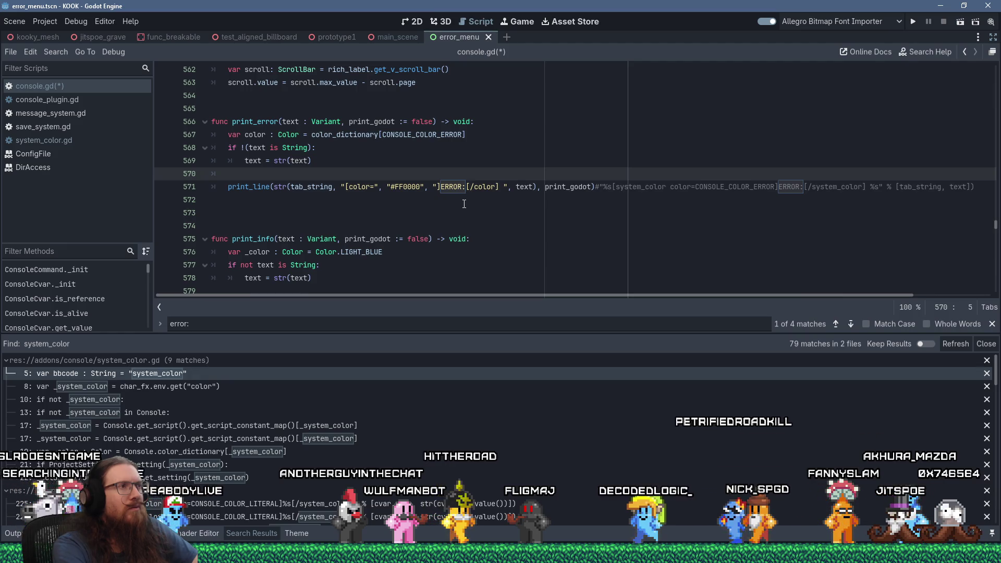
key("Down")
key("ctrl+Right")
key("ctrl+Right")
key("ctrl+Right")
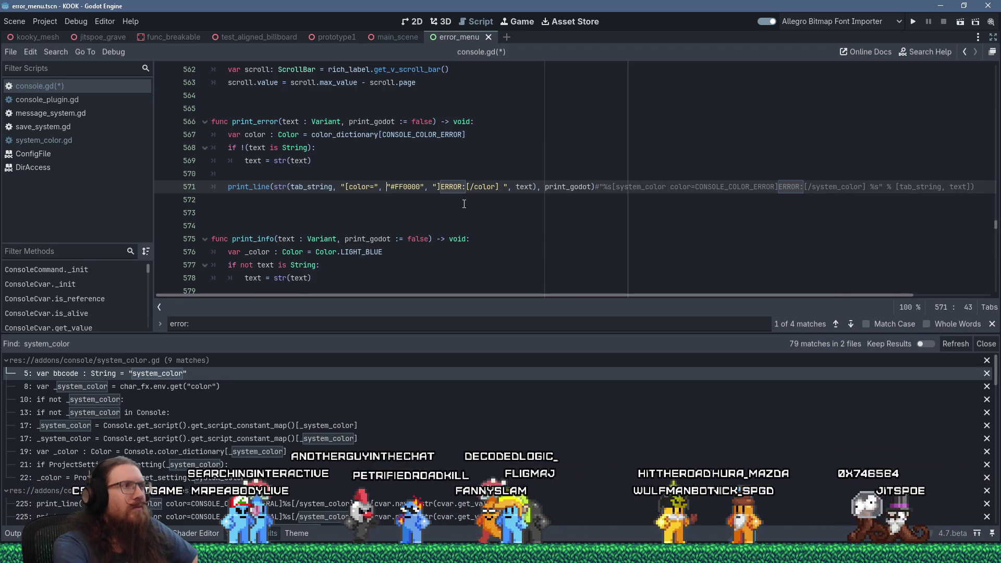
Replace line 571's hard-coded "#FF0000" with color.to_html() and save console.gd.
key("Right")
type("color.")
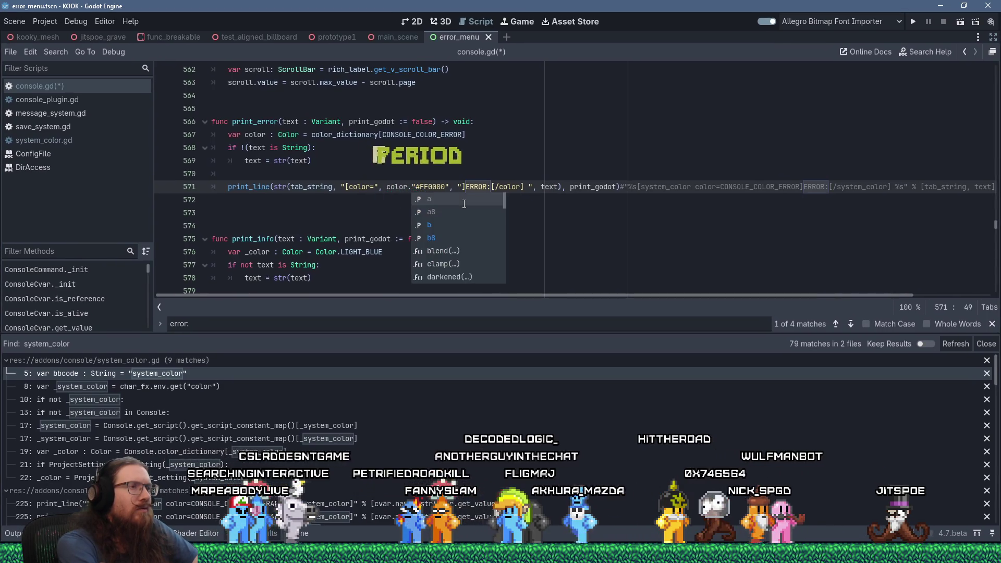
key("BackSpace")
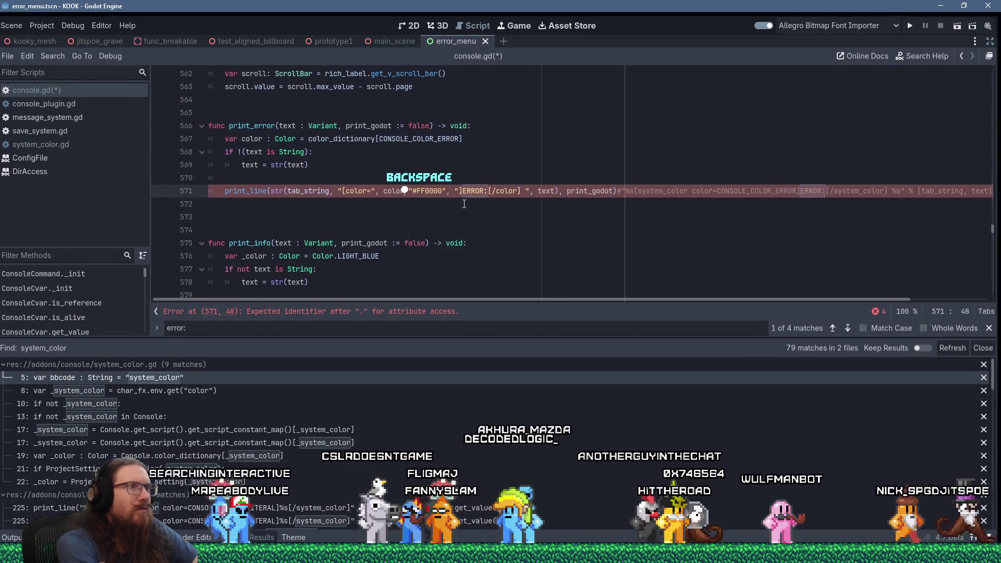
type("to")
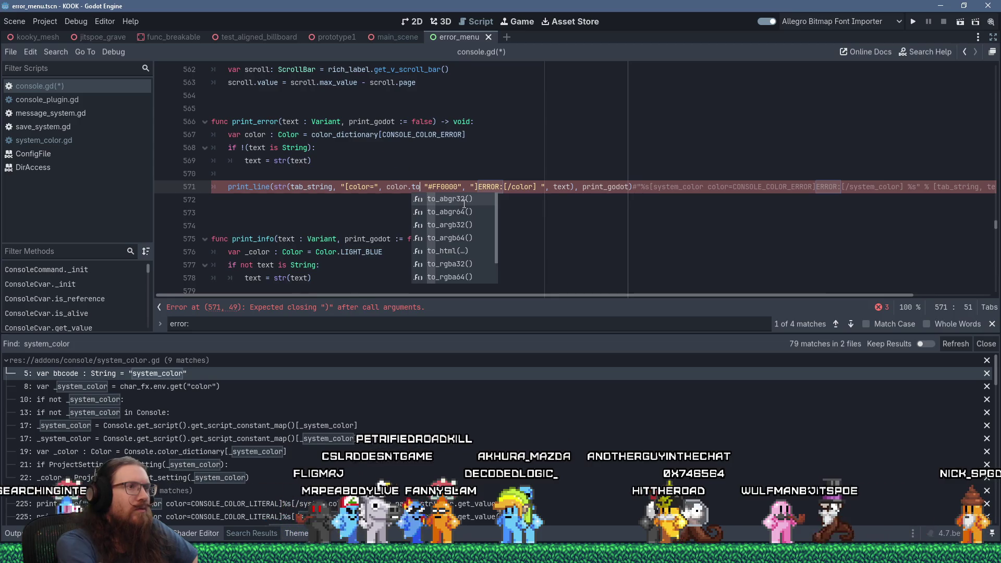
key("Return")
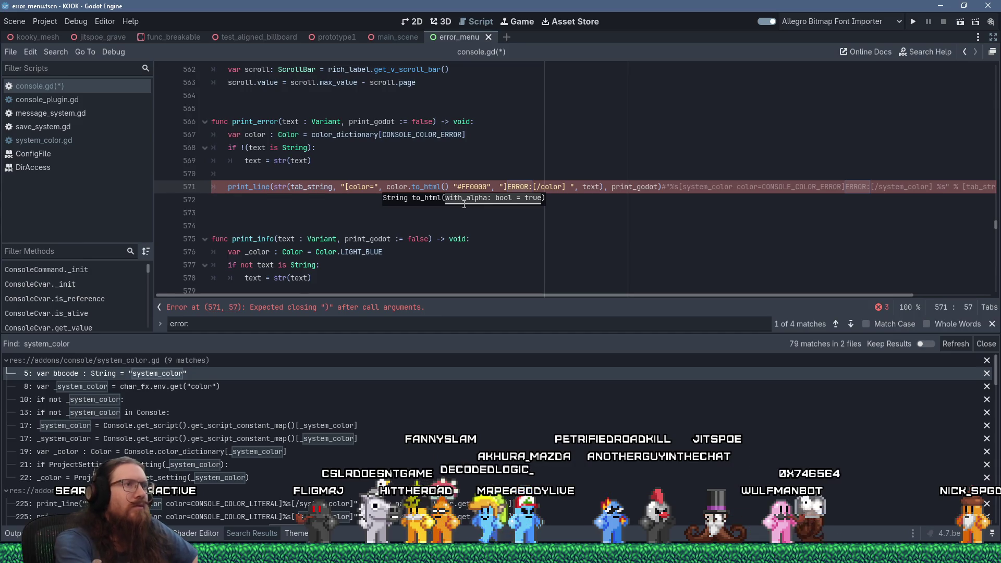
type("alse")
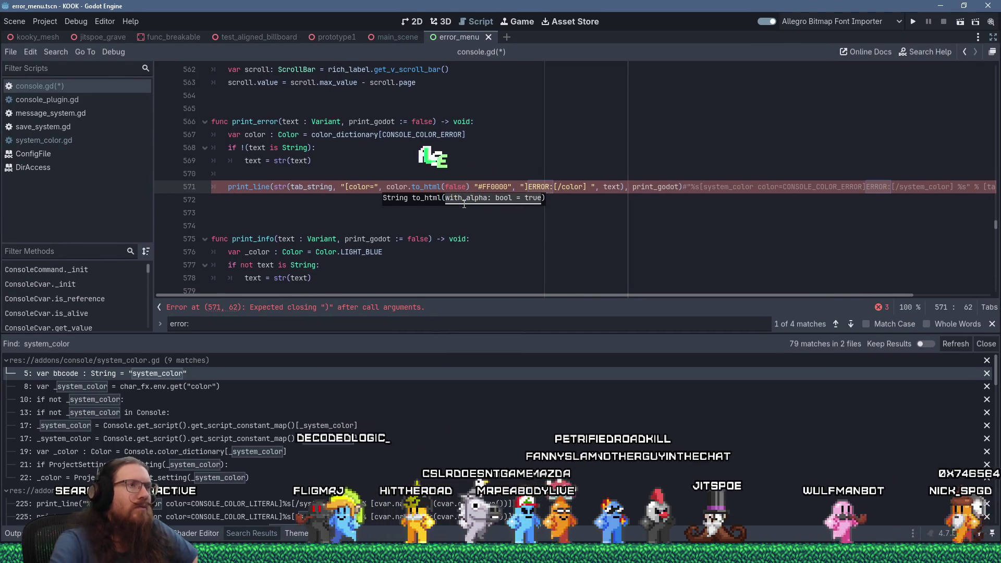
type(")")
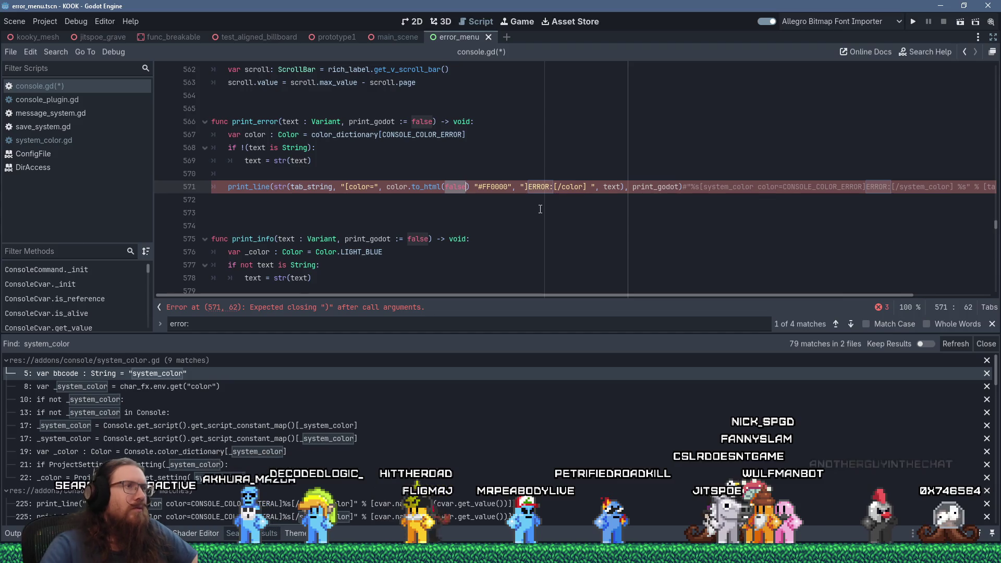
key("Delete")
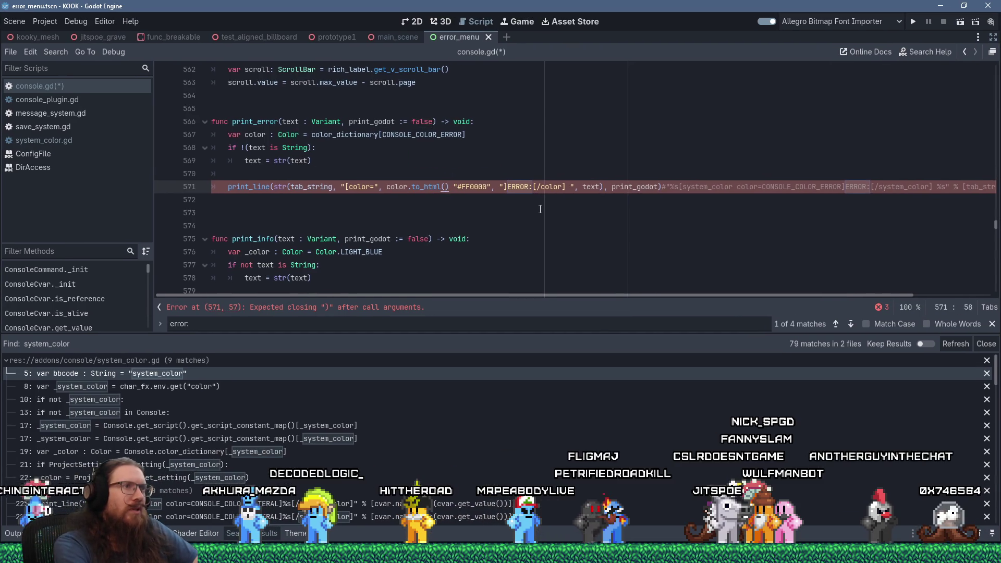
key("BackSpace")
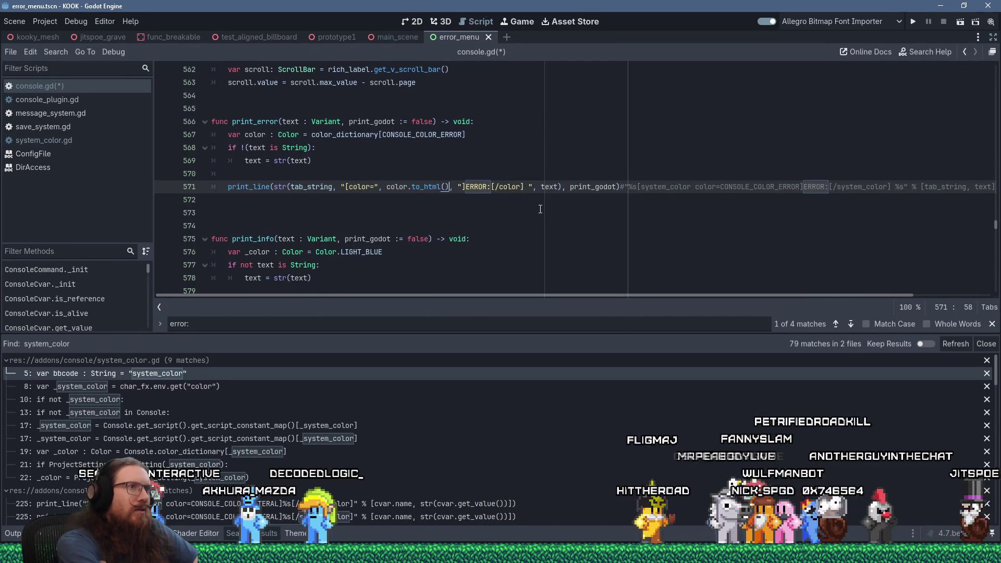
key("ctrl+s")
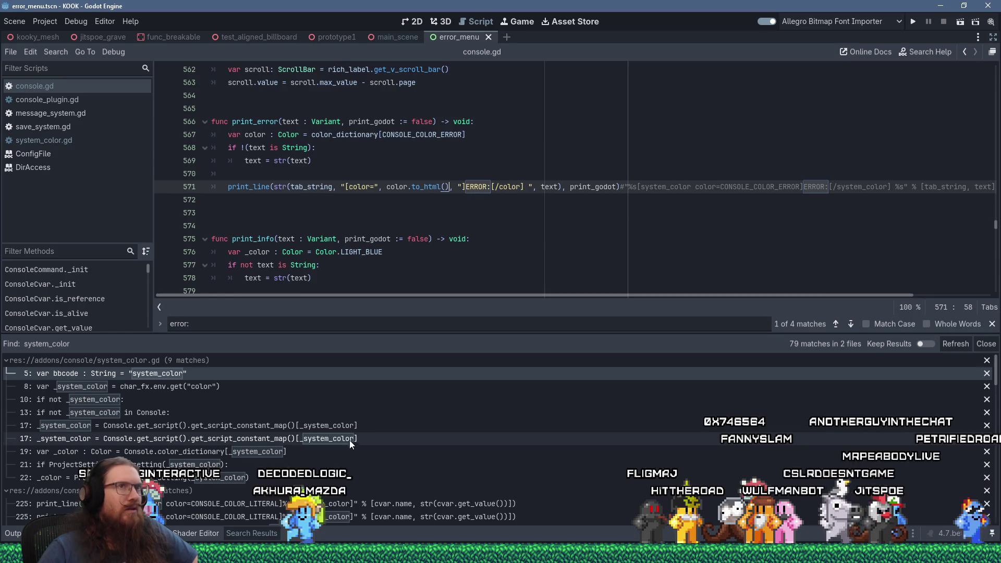
Run the game, check the save-header errors in the in-game console, then close it.
left_click(915, 26)
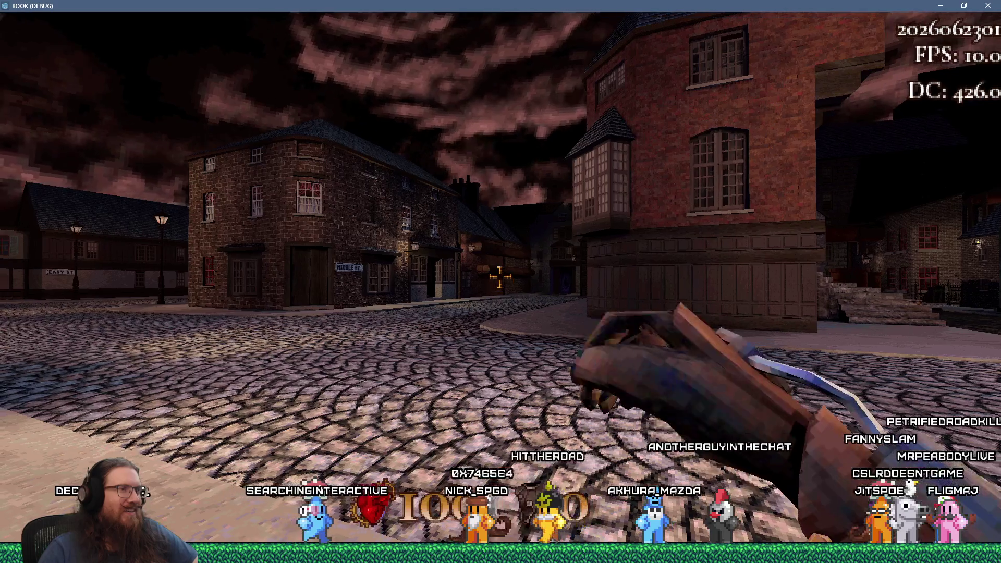
key("Escape")
left_click(495, 276)
key("grave")
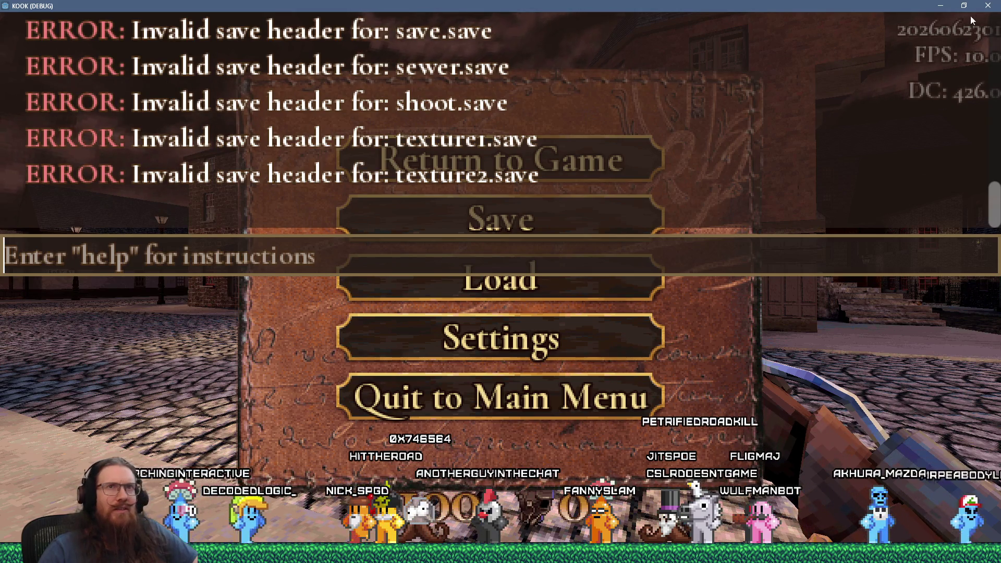
left_click(990, 10)
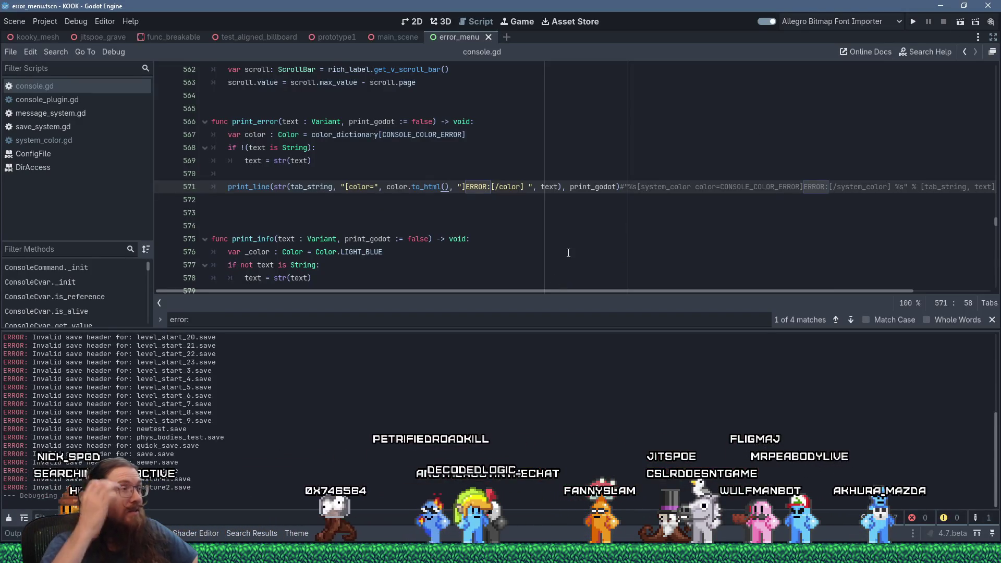
Check the Console theme colours in Project Settings, then switch to system_color.gd.
left_click(51, 22)
left_click(44, 33)
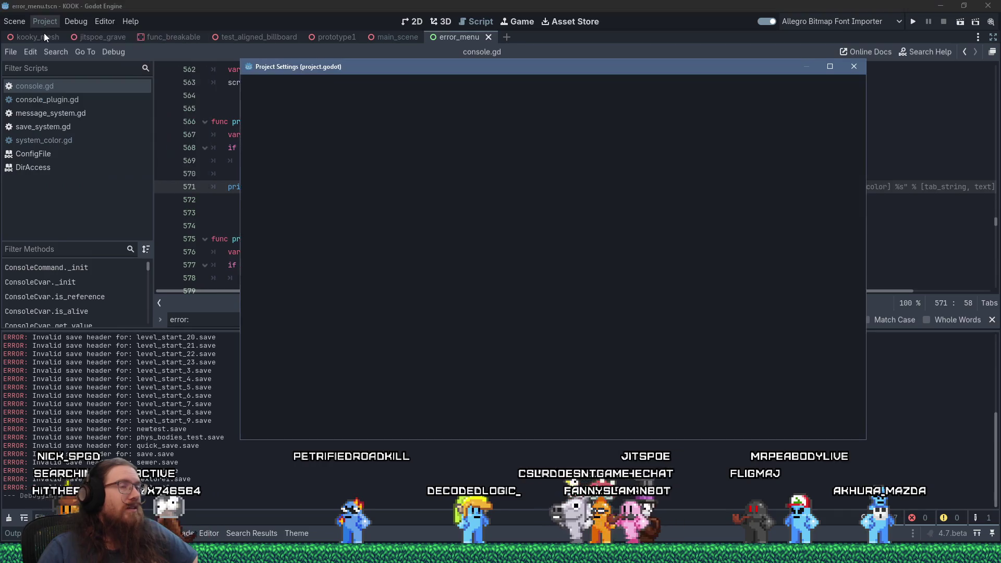
left_click(852, 67)
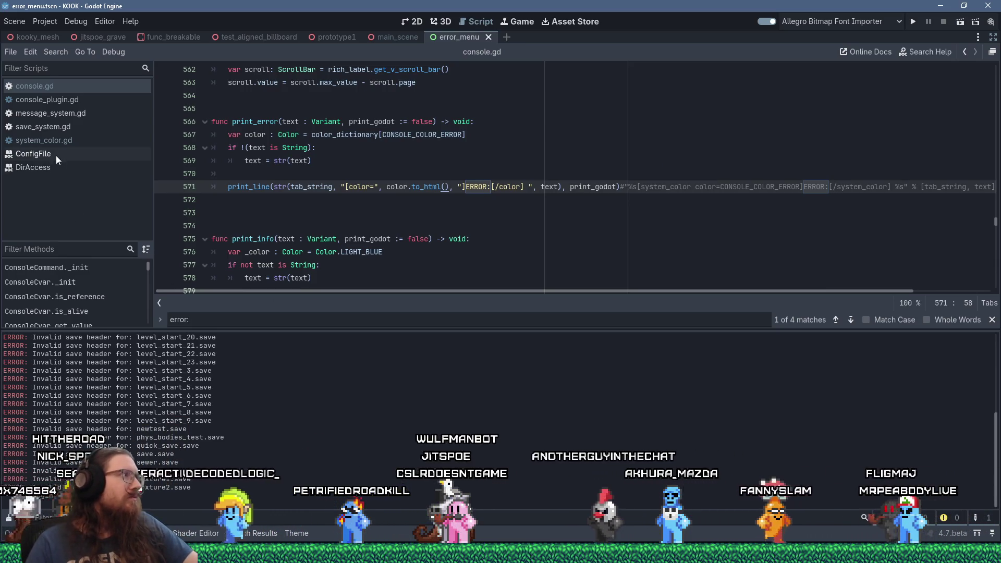
left_click(60, 143)
Copy the ProjectSettings colour override on lines 21–22 of system_color.gd.
scroll(342, 198, "down", 2)
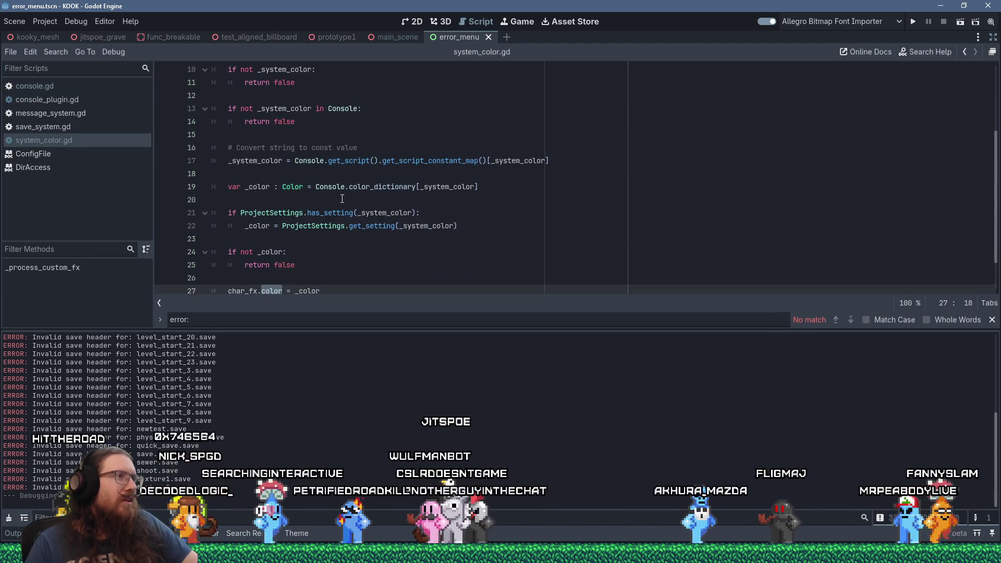
mouse_move(395, 226)
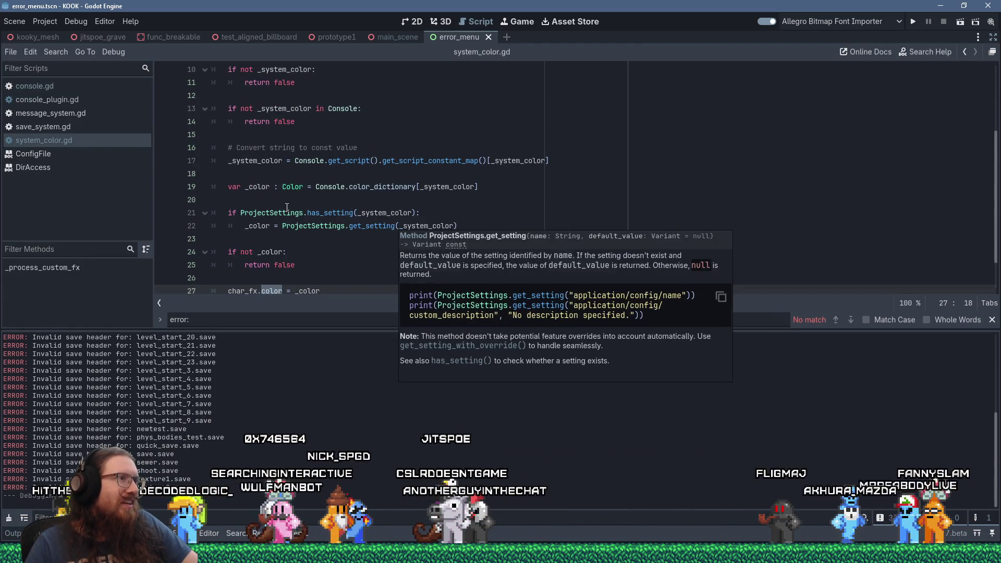
double_click(265, 189)
scroll(486, 233, "down", 1)
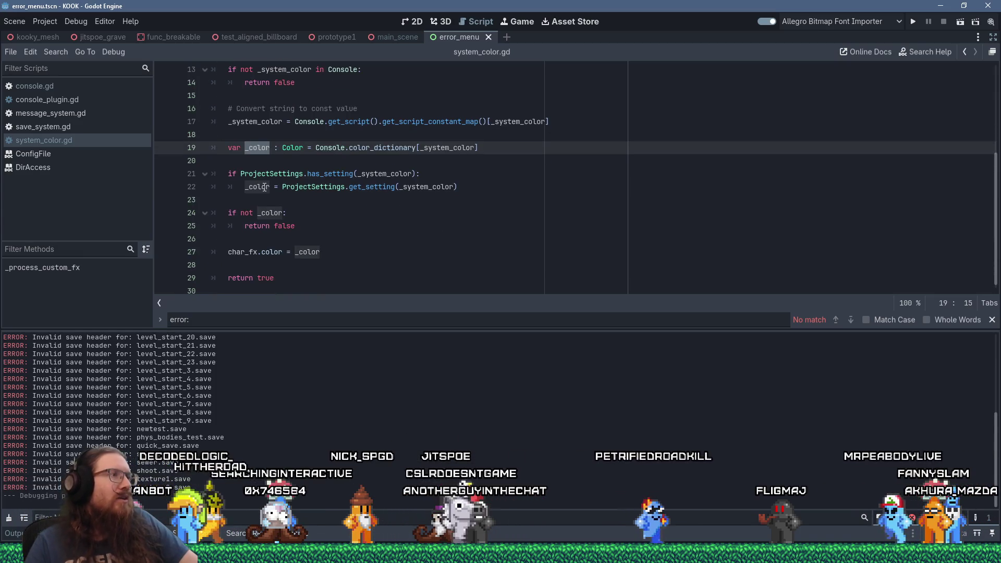
key("Down")
key("Down")
key("Down")
left_click_drag(479, 189, 225, 174)
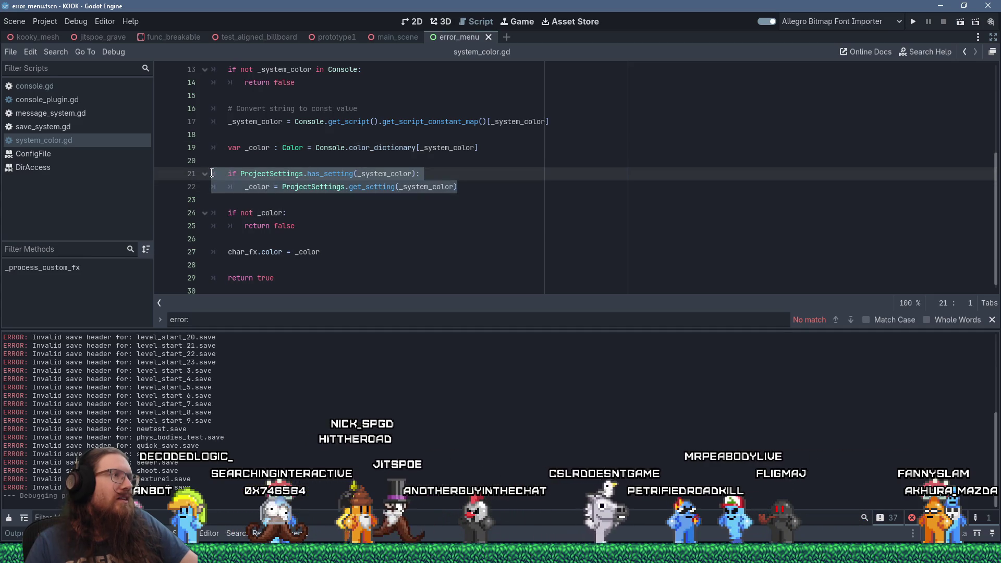
right_click(273, 181)
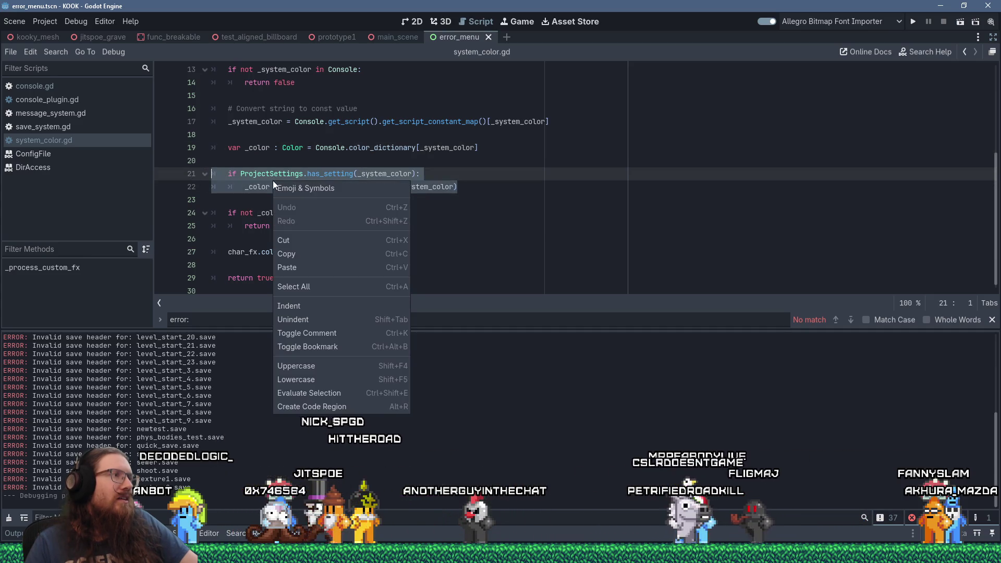
left_click(310, 250)
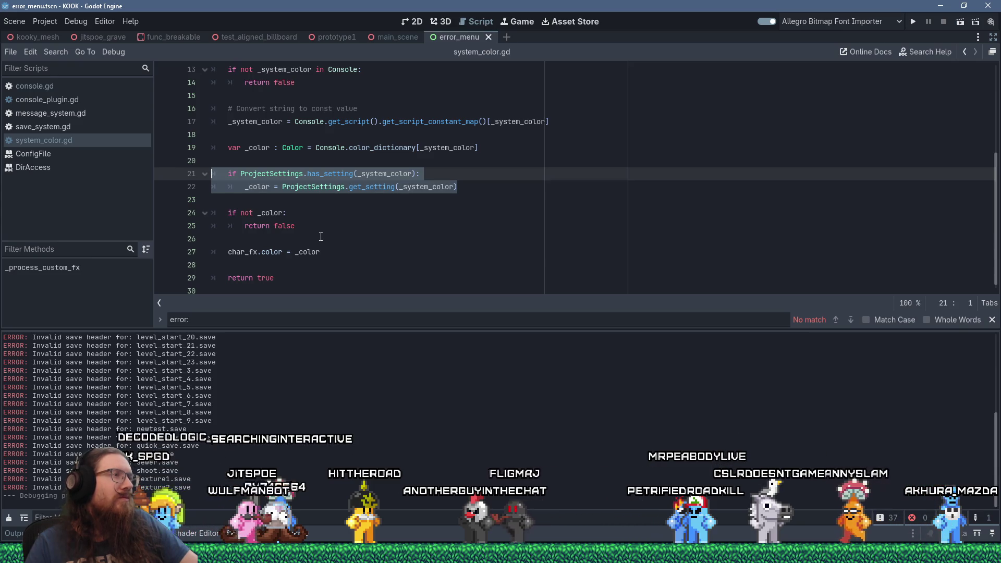
Select lines 19–22 holding the colour lookup and override.
scroll(320, 236, "up", 2)
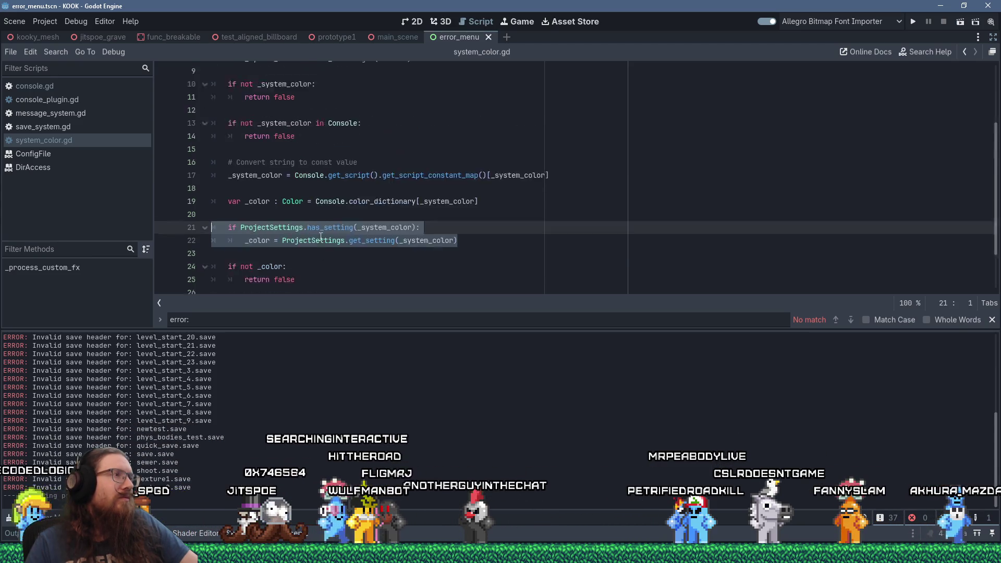
left_click(341, 224)
left_click_drag(480, 265, 161, 223)
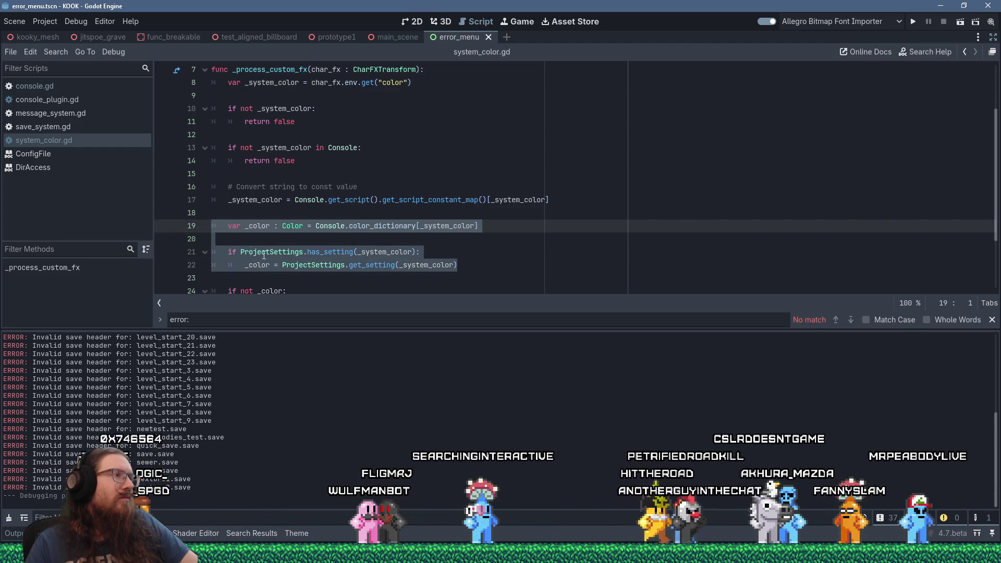
Copy lines 19–22 and return to empty line 565 in console.gd.
right_click(284, 259)
left_click(319, 331)
left_click(68, 89)
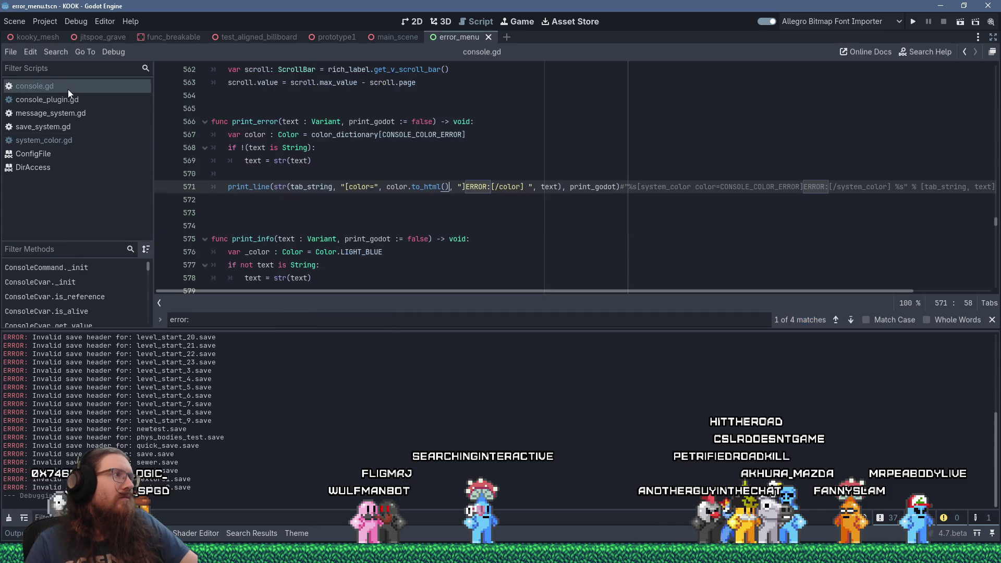
left_click(250, 108)
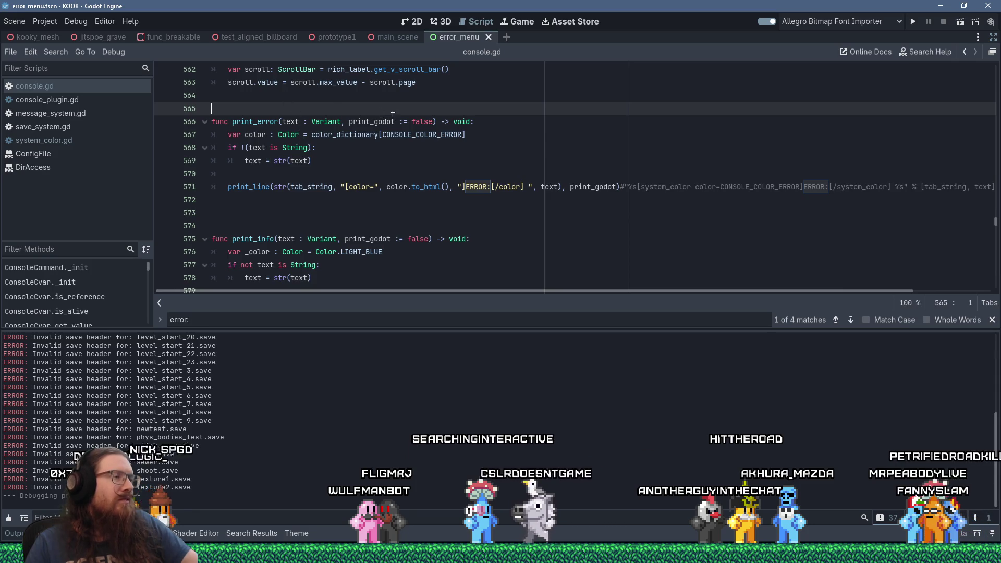
Start a new function named get_console_color_html above print_error.
key("Return")
type("func ")
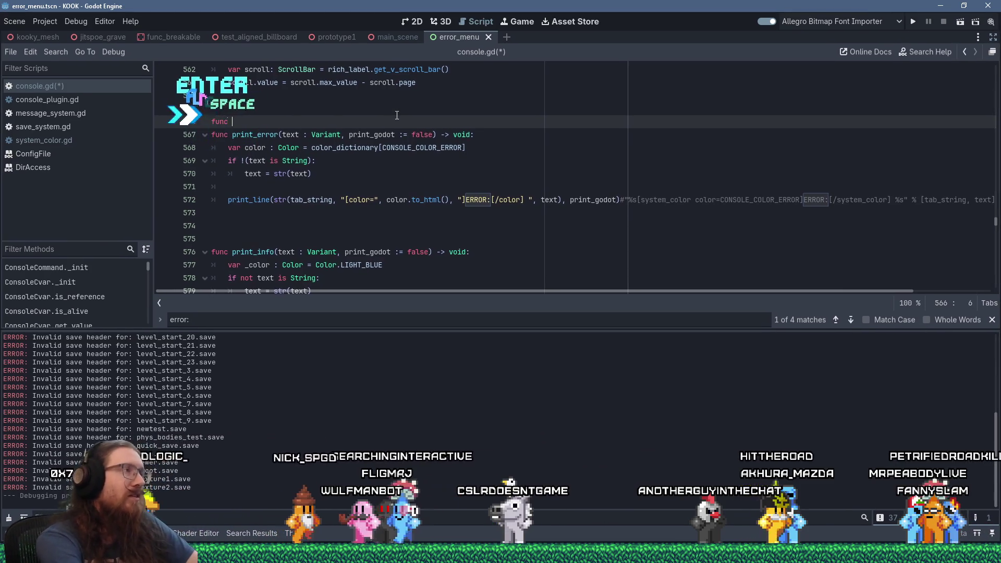
type("get_color")
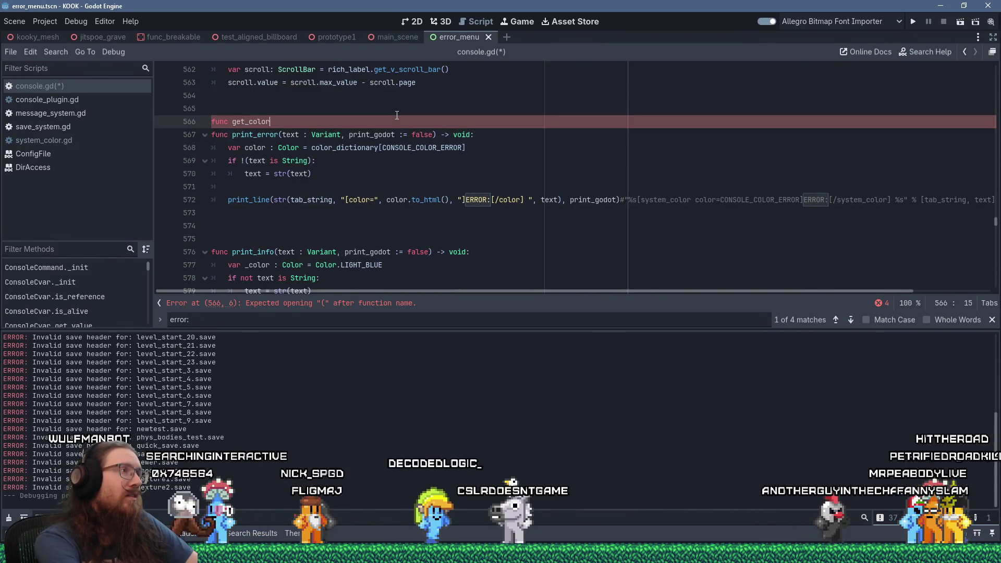
key("BackSpace")
key("BackSpace")
key("BackSpace")
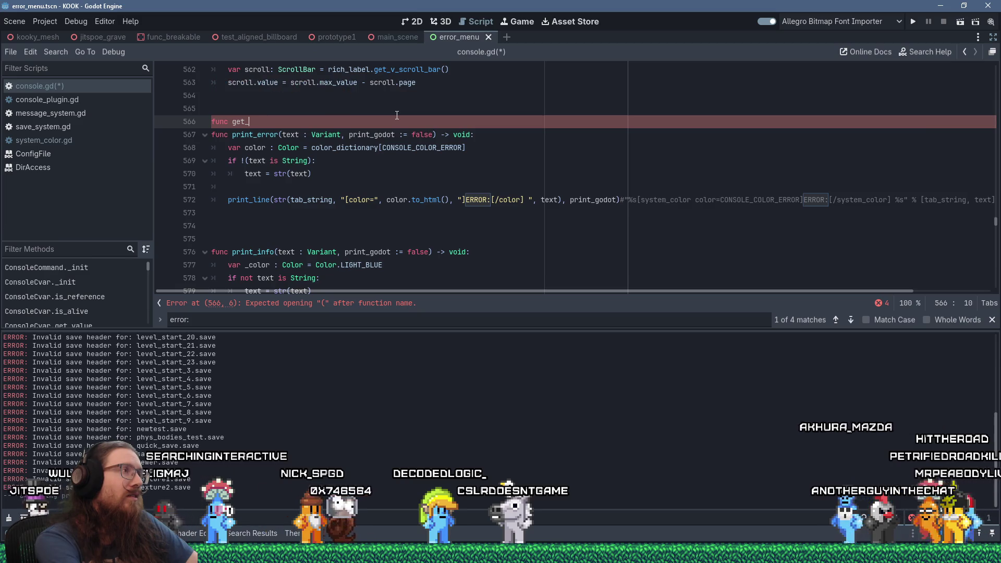
key("BackSpace")
key("BackSpace")
key("BackSpace")
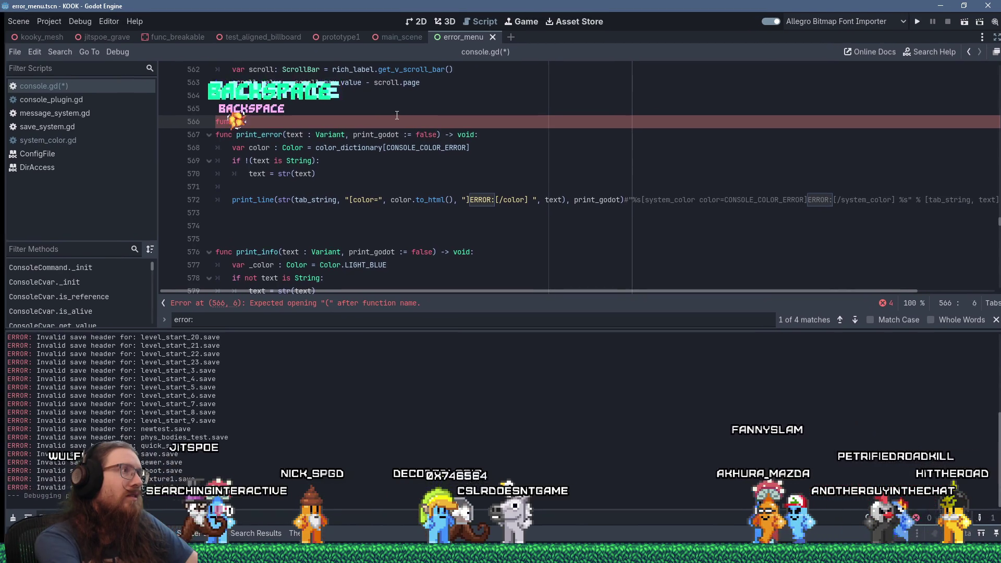
type("_")
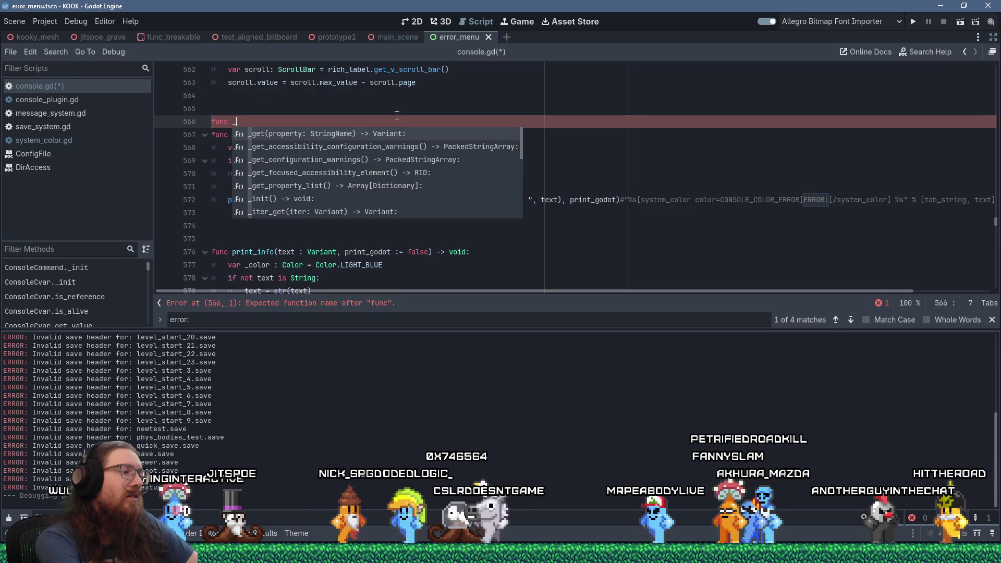
type("get_system_color_html")
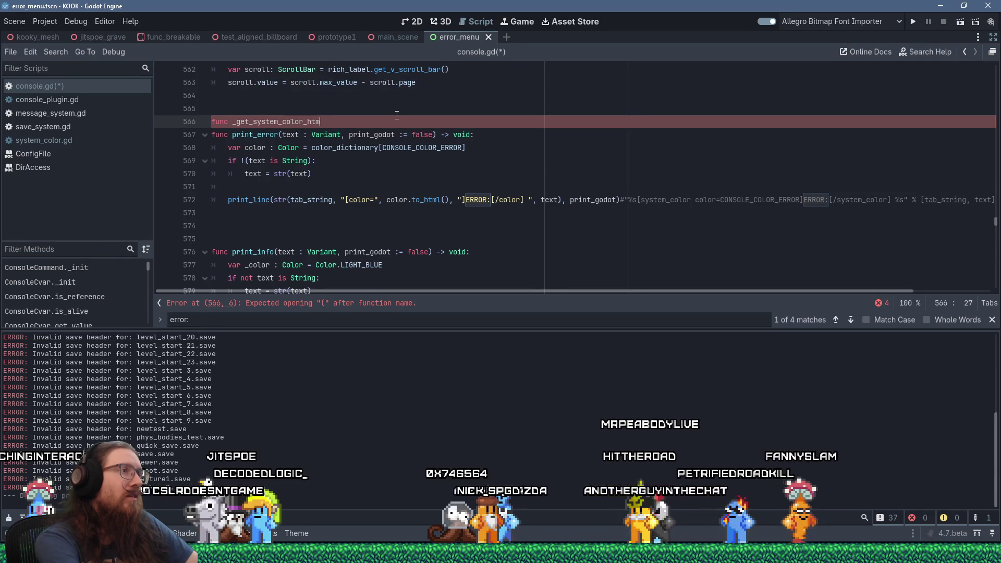
type("(")
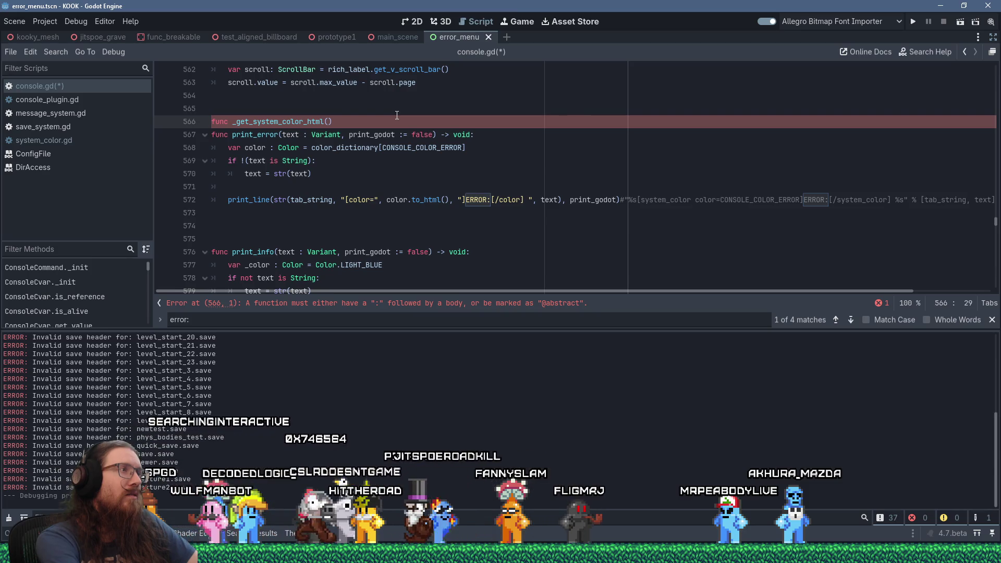
key("Left")
key("Left")
key("Left")
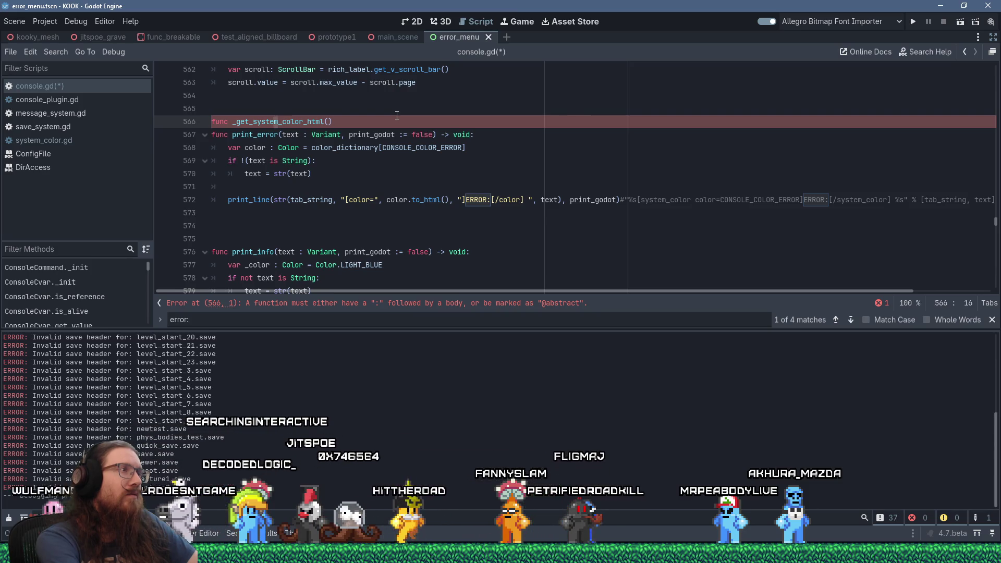
type("console")
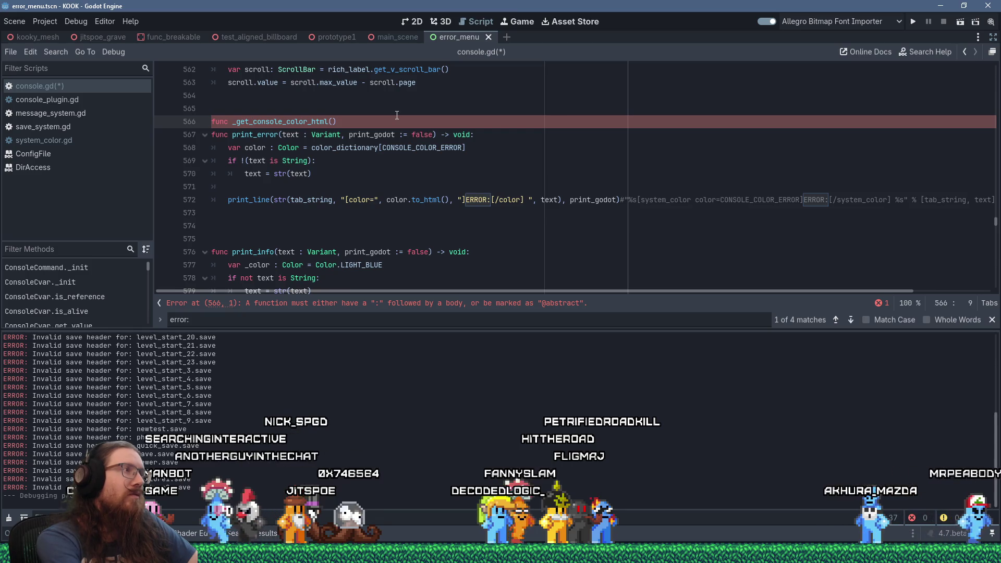
key("Delete")
Give it a color_type parameter and String return type, and paste the copied colour lines as its body.
key("End")
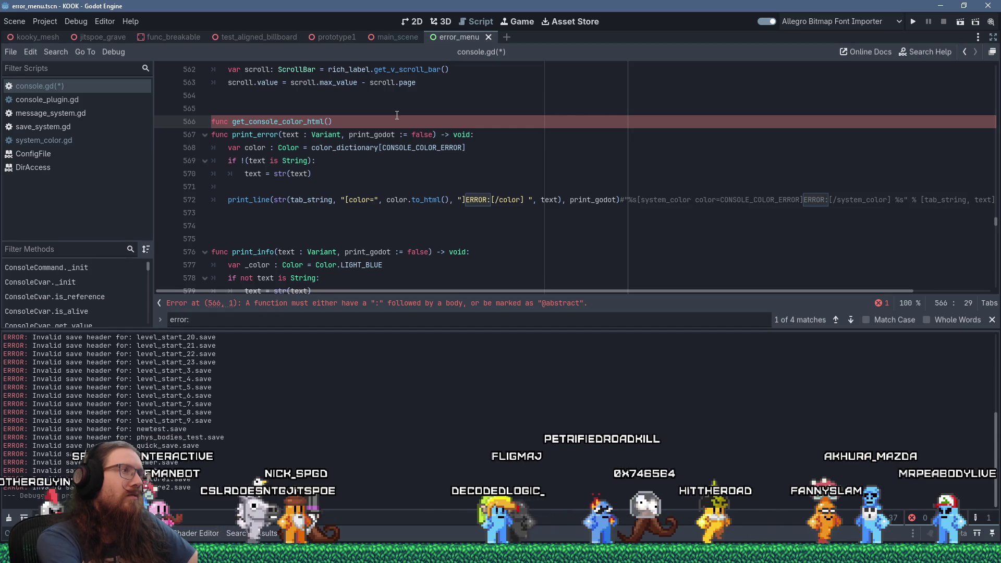
type("color")
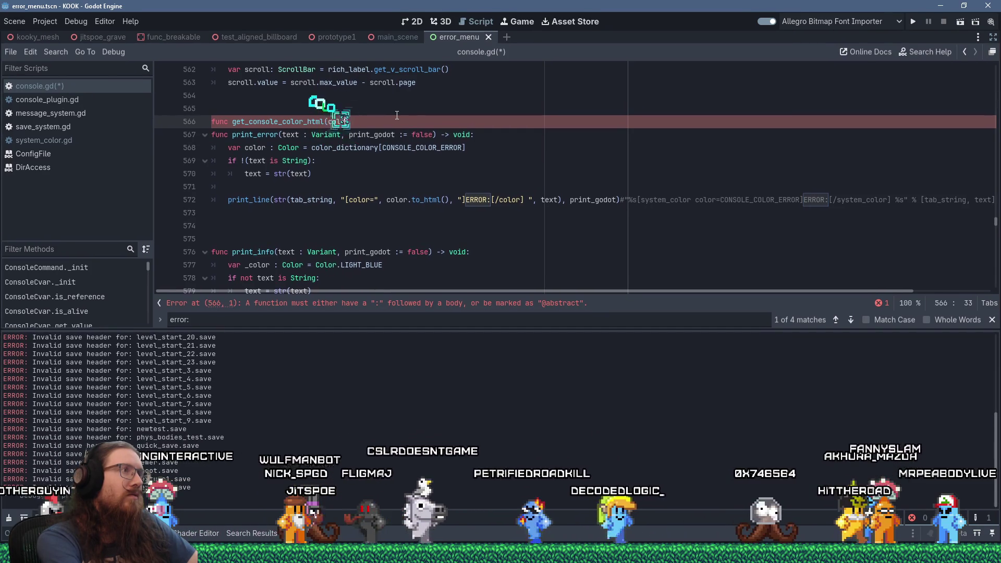
type("_type:")
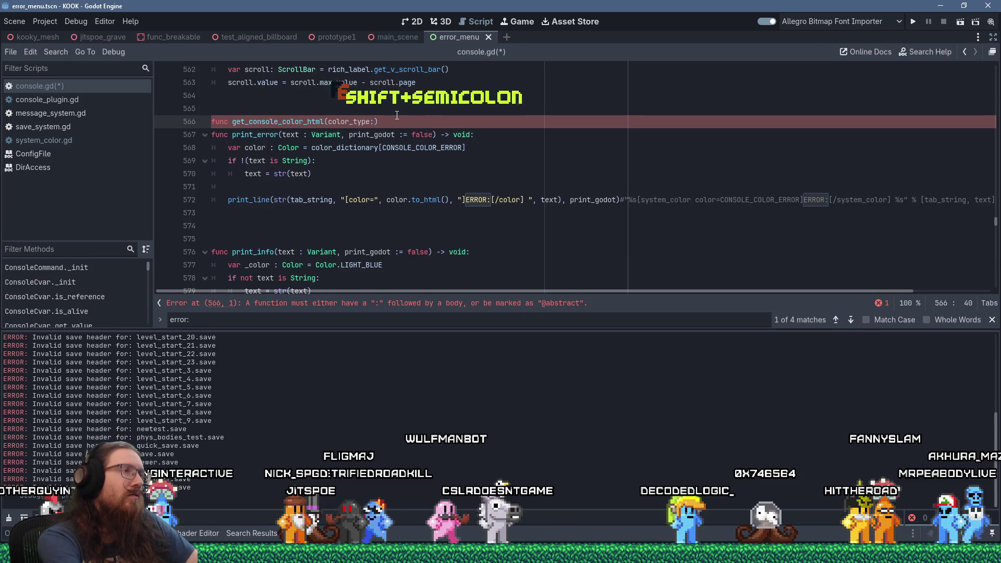
key("shift+BackSpace")
type(":")
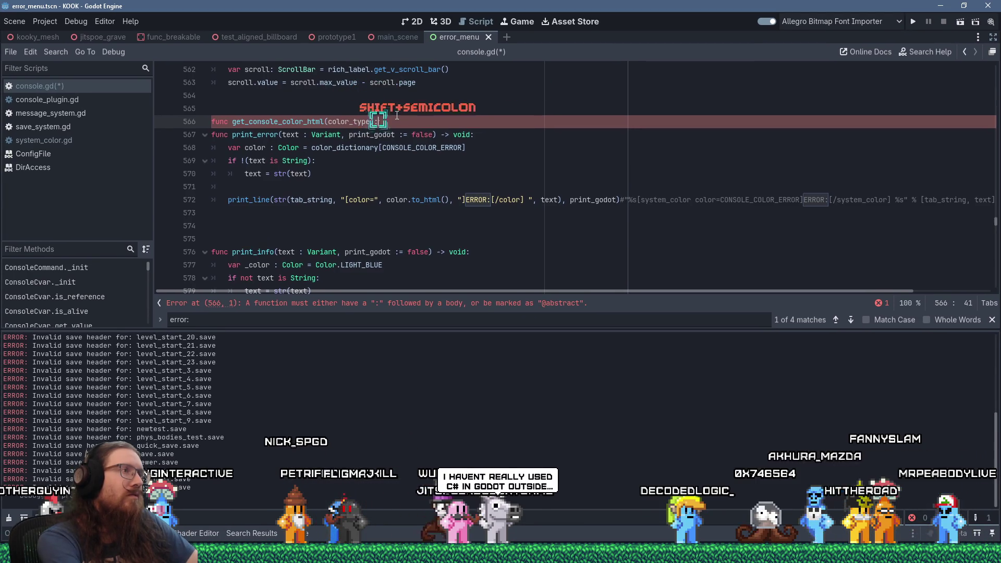
key("BackSpace")
type("-> Stri")
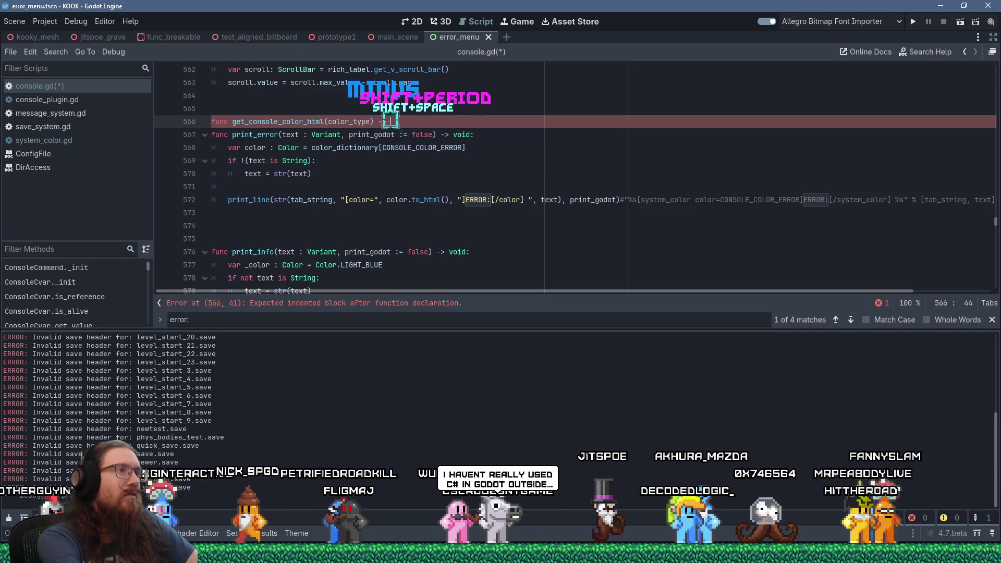
key("Return")
type(":")
key("Return")
key("ctrl+v")
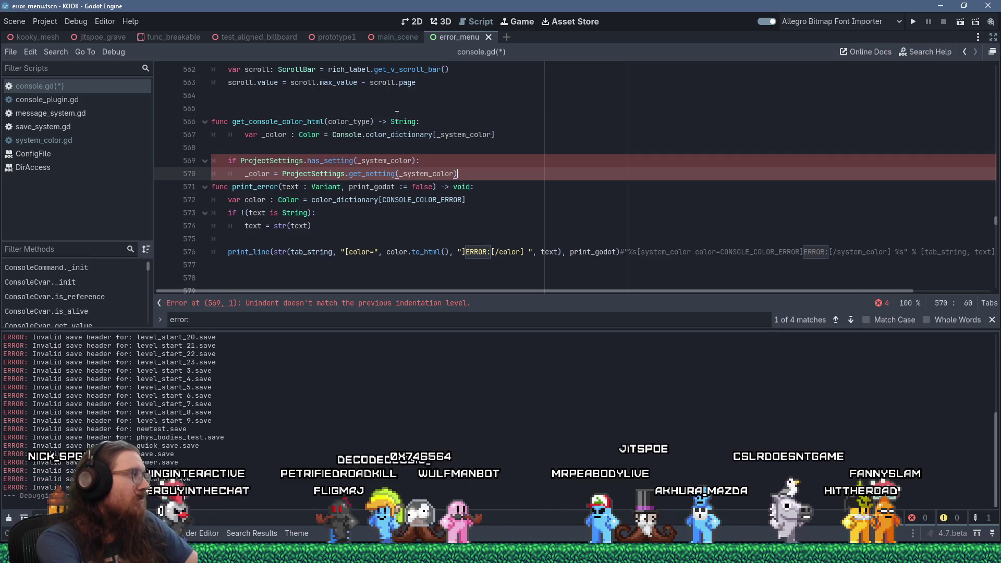
Replace _system_color with color_type in the helper's colour dictionary lookup line.
key("Up")
key("Up")
key("Up")
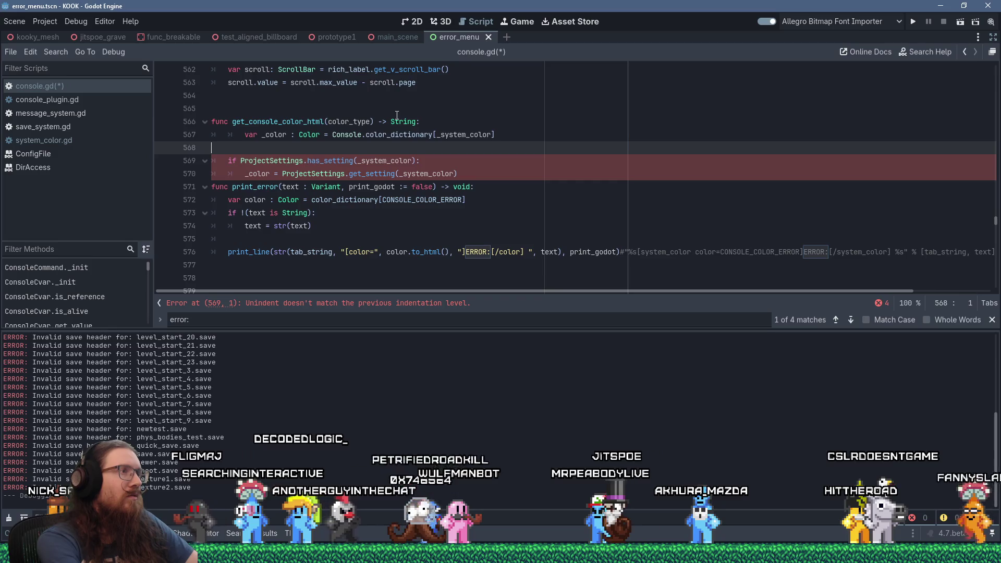
key("Home")
key("BackSpace")
key("End")
key("Left")
key("ctrl+BackSpace")
type("color_type")
key("Escape")
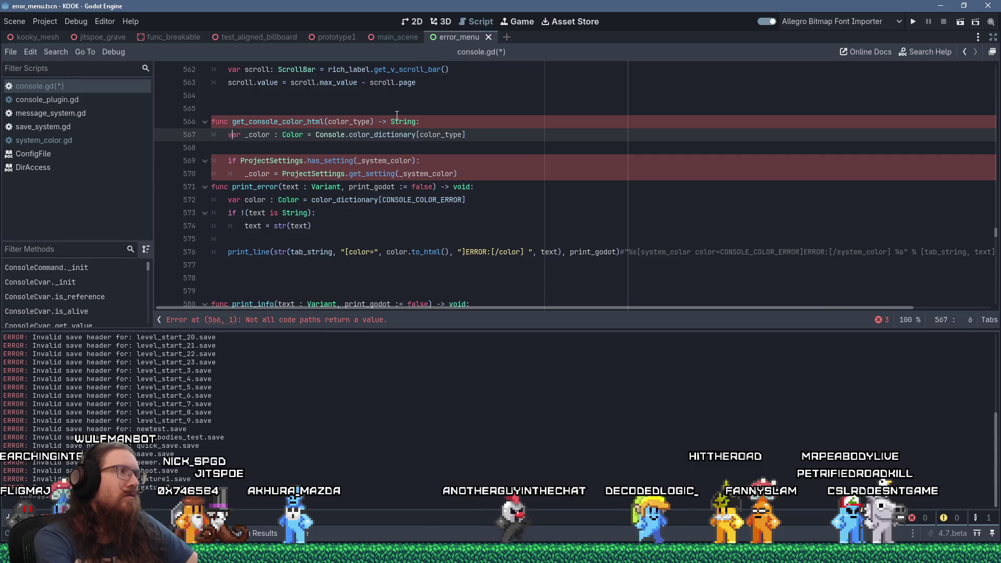
Rename _color to color, drop the blank line, and use color_type in the has_setting check.
key("Right")
key("Delete")
key("End")
key("Delete")
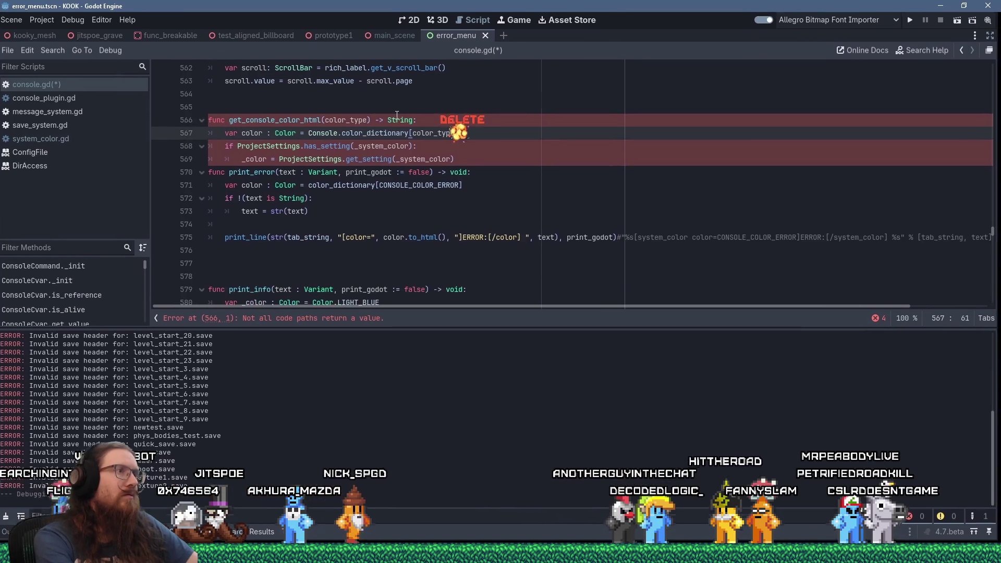
key("Down")
key("Down")
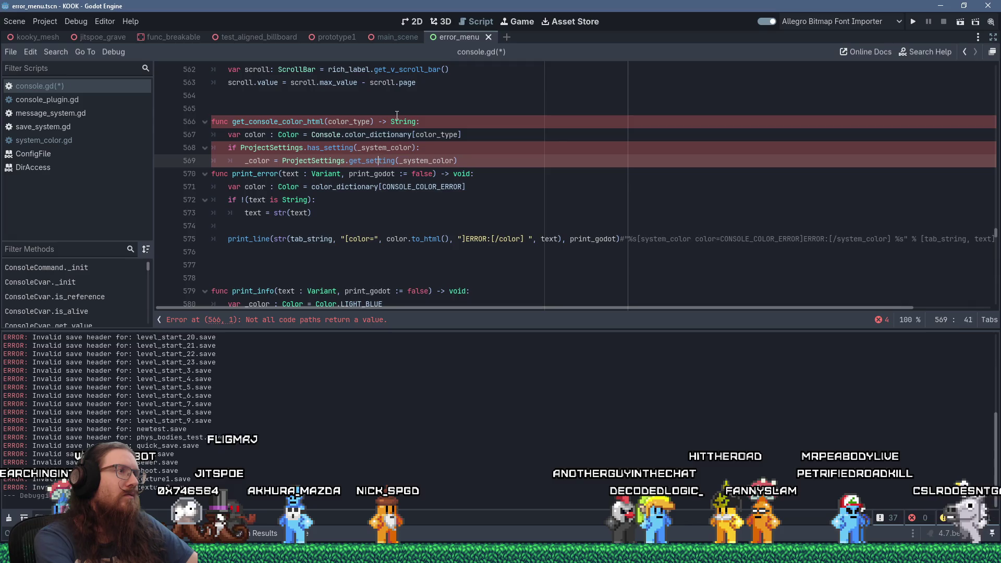
key("Up")
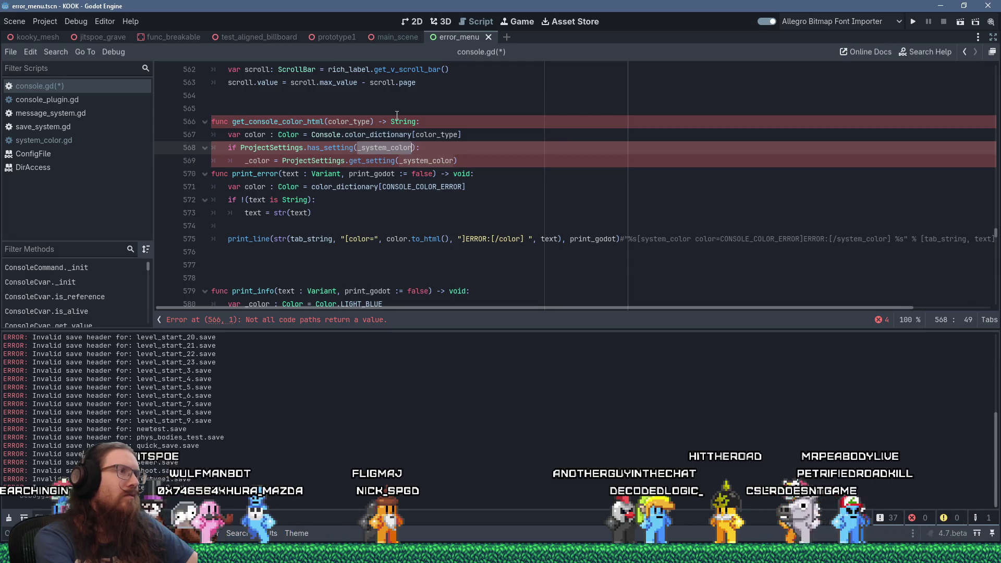
type("color_type")
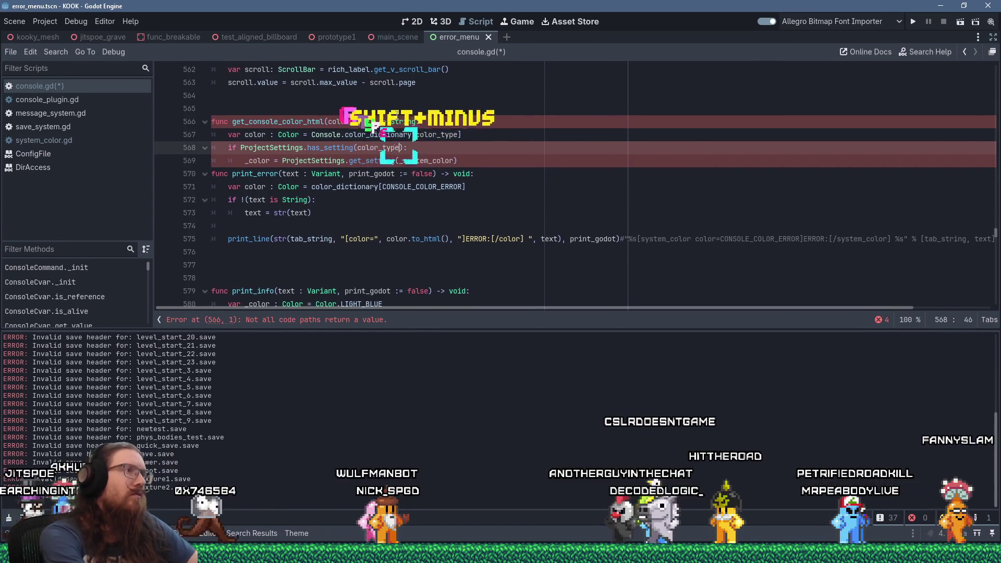
On the get_setting line, rename _color to color and pass color_type as the argument.
key("Down")
key("Home")
key("Delete")
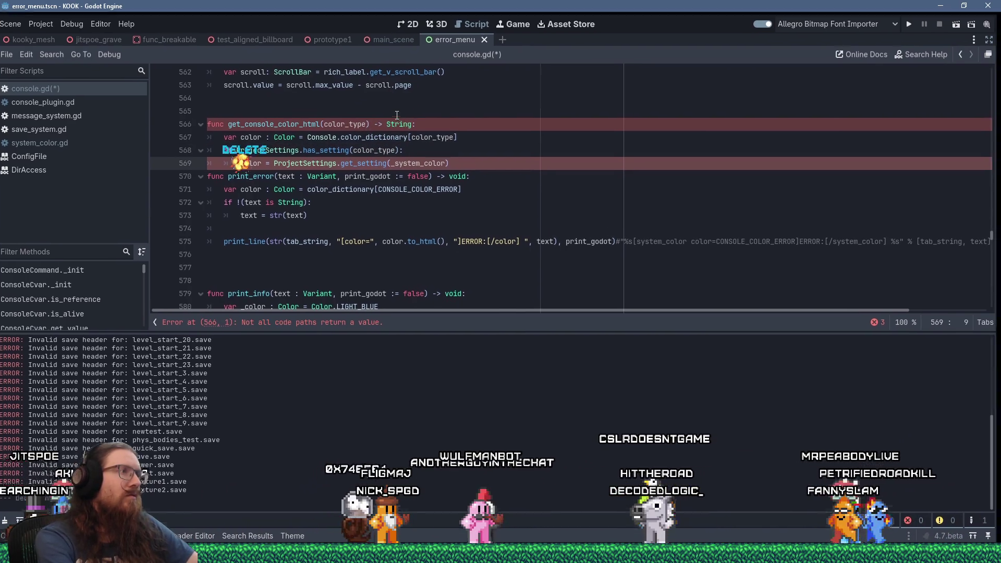
key("ctrl+Right")
key("ctrl+Right")
key("ctrl+Right")
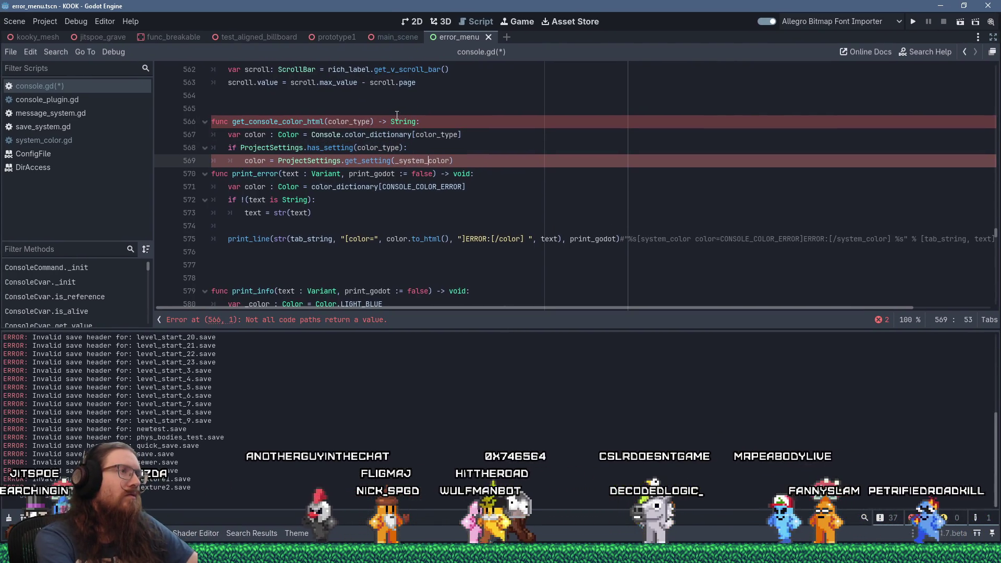
key("shift+End")
type("color_type")
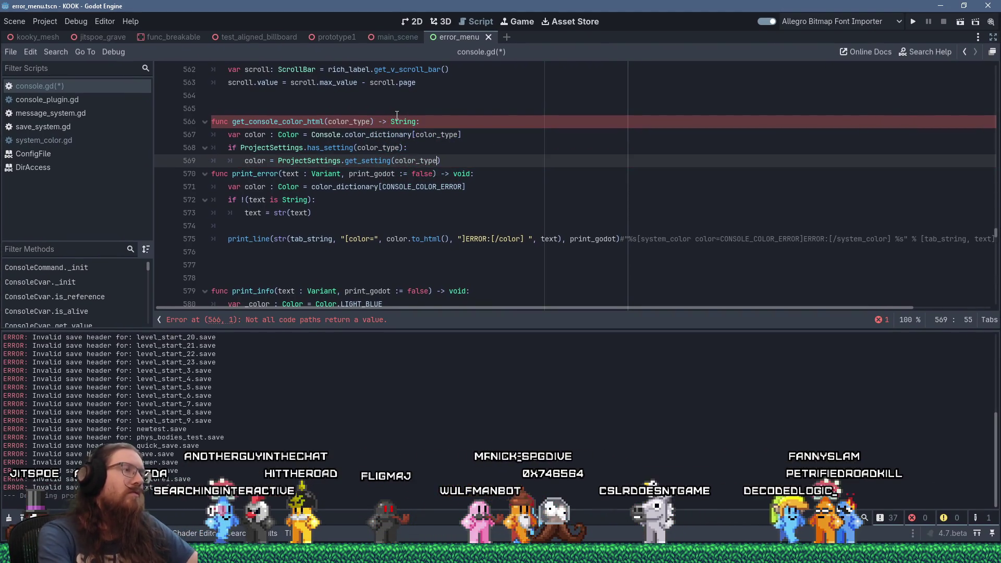
Add 'return color.to_html()' on one line, followed by blank lines before print_error.
key("Up")
key("Up")
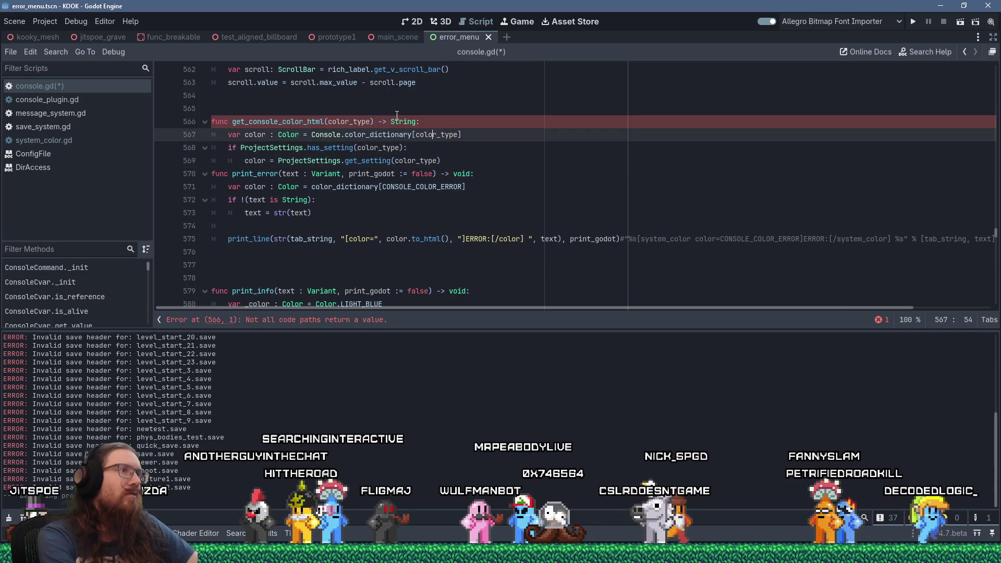
key("Down")
key("Down")
key("Return")
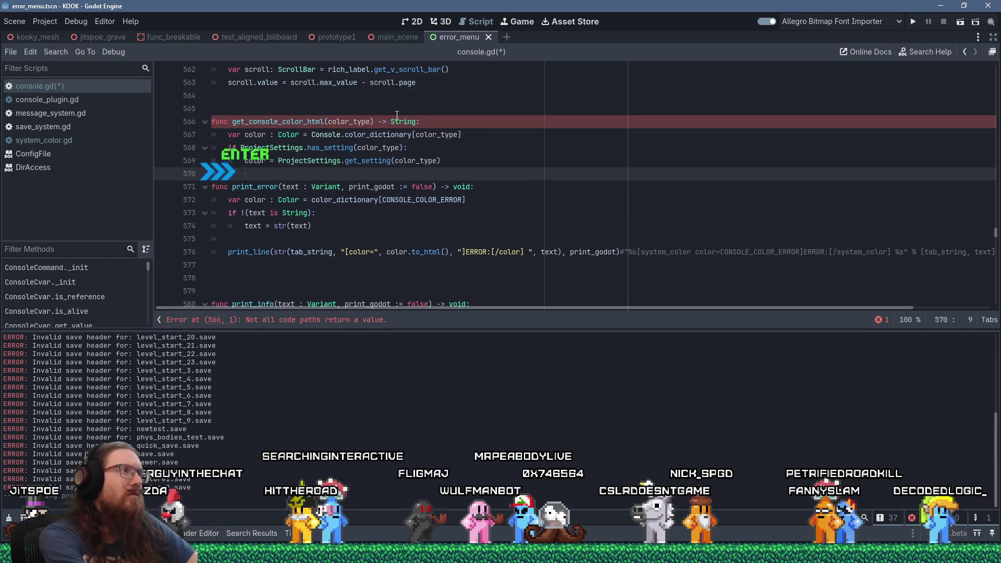
type("return color.")
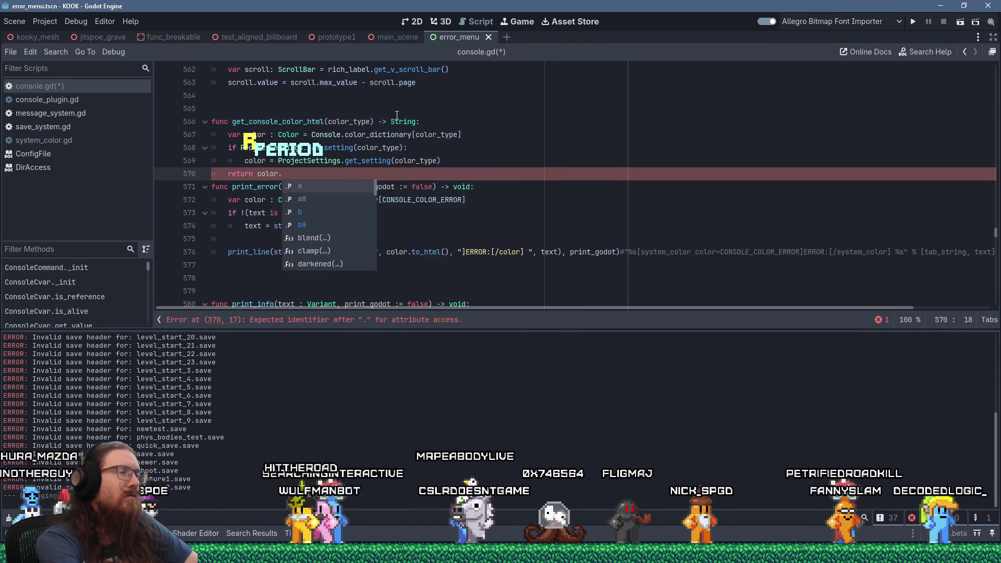
type("to_html(")
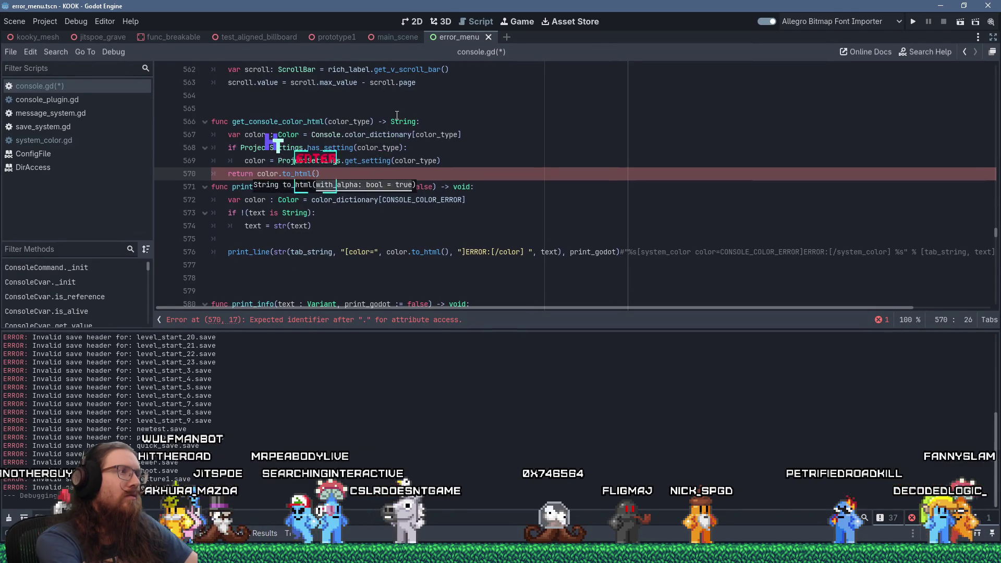
key("Return")
key("Return")
key("BackSpace")
key("BackSpace")
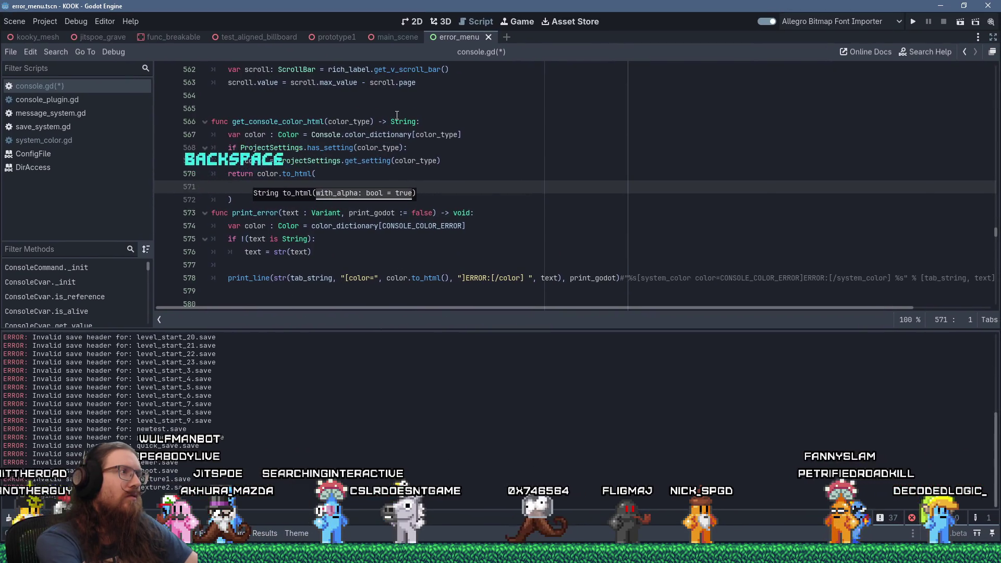
key("Up")
key("Down")
key("Down")
key("End")
key("shift+Up")
key("shift+Up")
key("shift+Home")
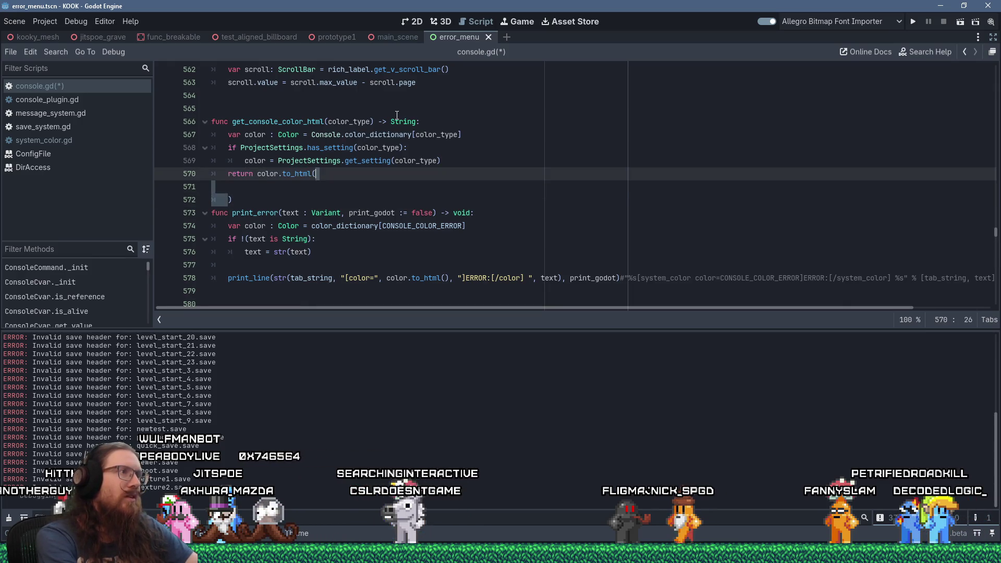
key("Delete")
key("Return")
key("Return")
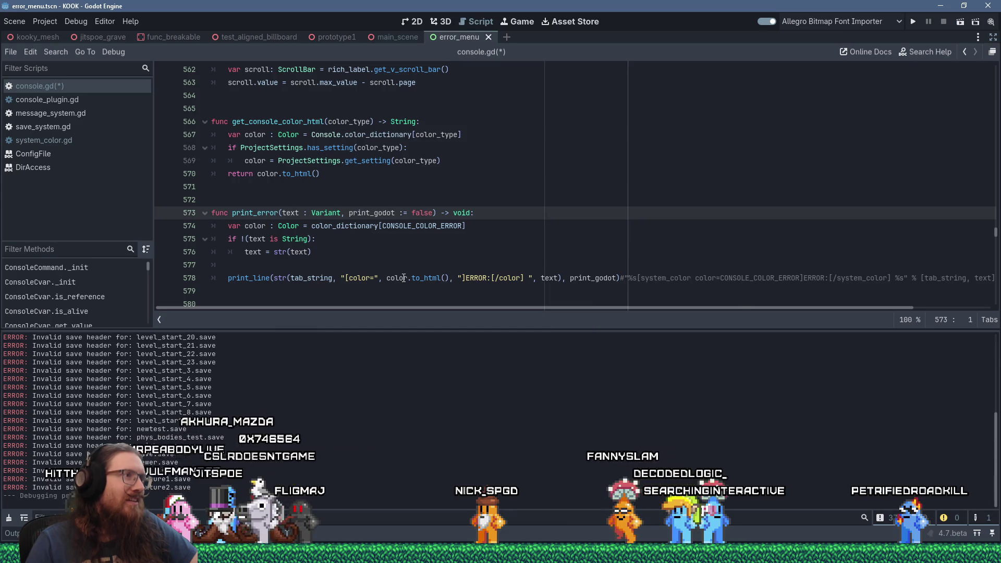
Swap color.to_html() in print_error's ERROR tag for get_console_color_html(CONSOLE_COLOR_ERROR).
mouse_move(403, 279)
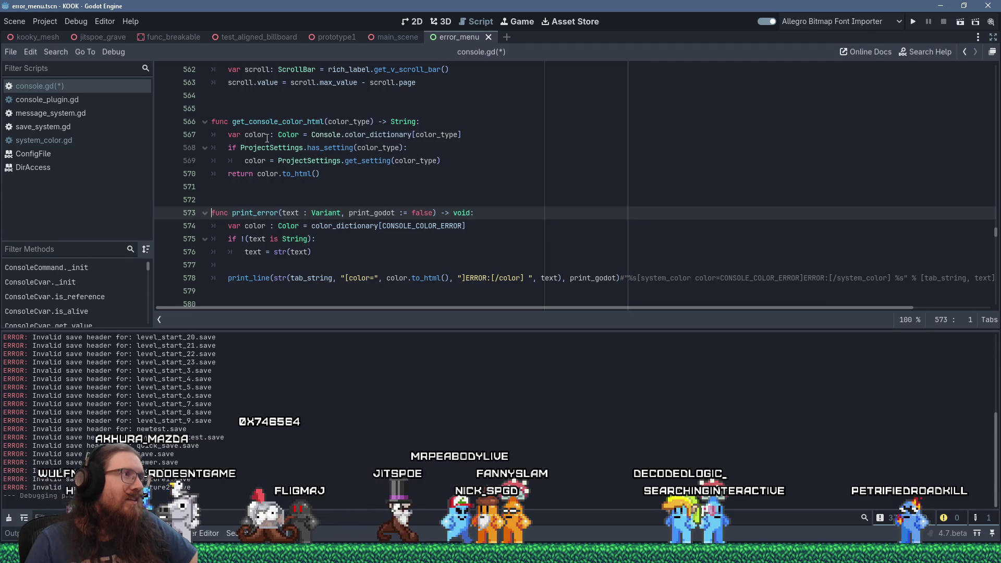
right_click(283, 125)
left_click(309, 195)
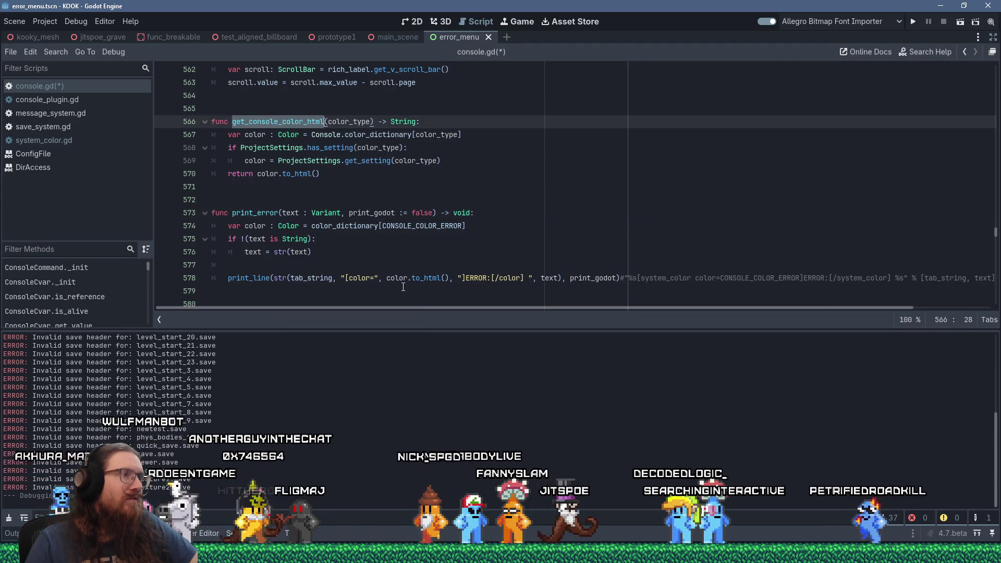
left_click(386, 277)
left_click_drag(386, 278, 449, 278)
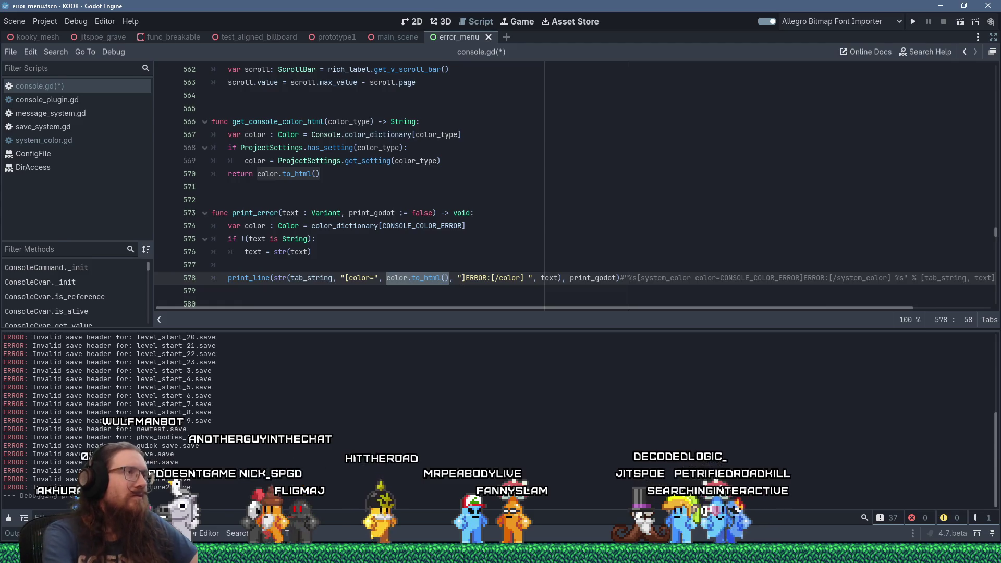
type("get_console_color_html")
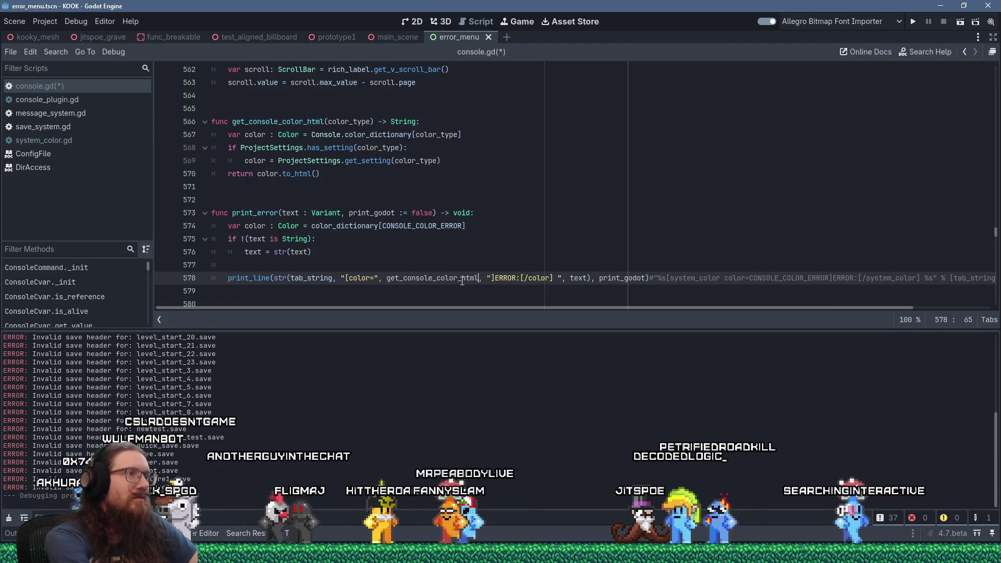
type("CONSOLE_CO")
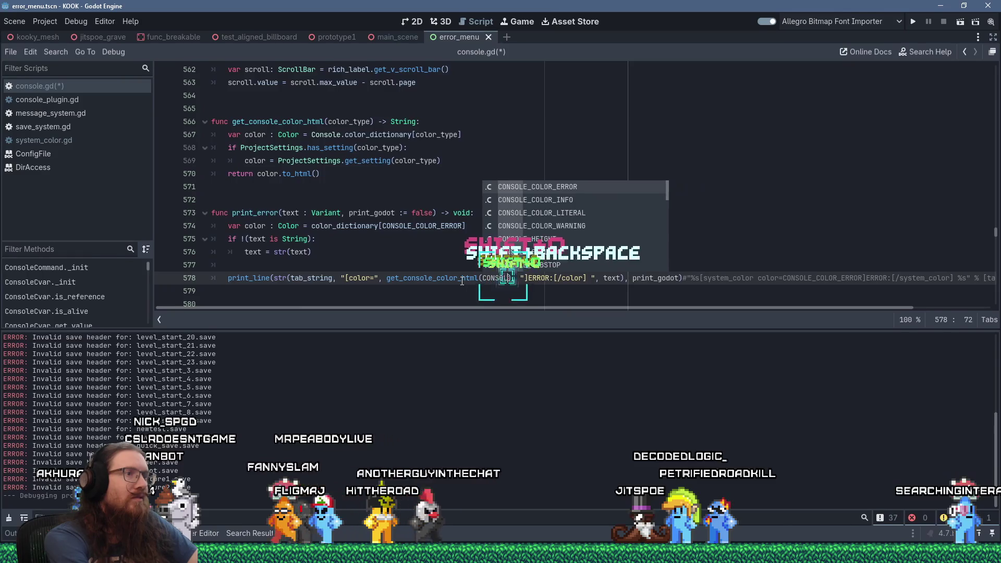
type("LOR_ERROR")
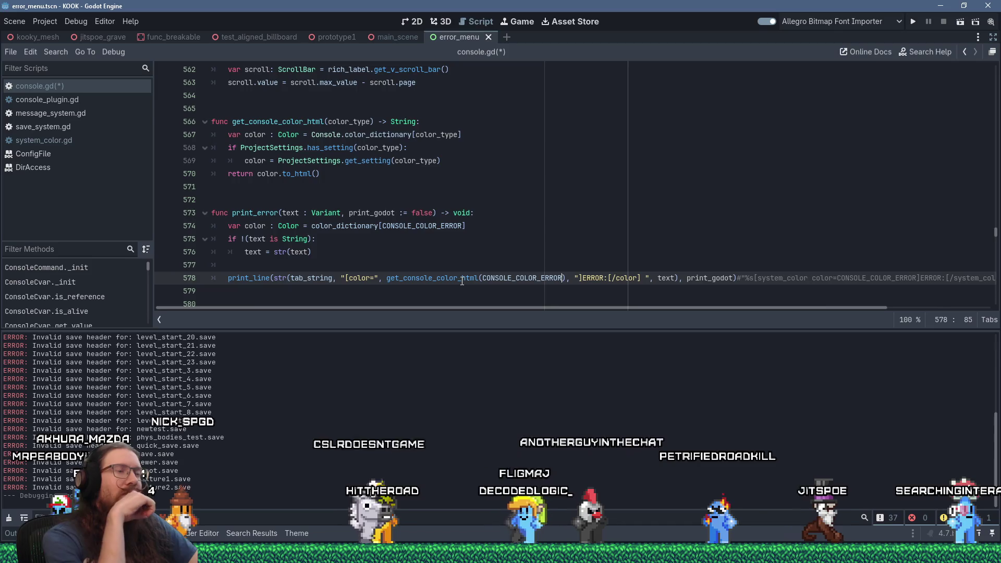
left_click(443, 263)
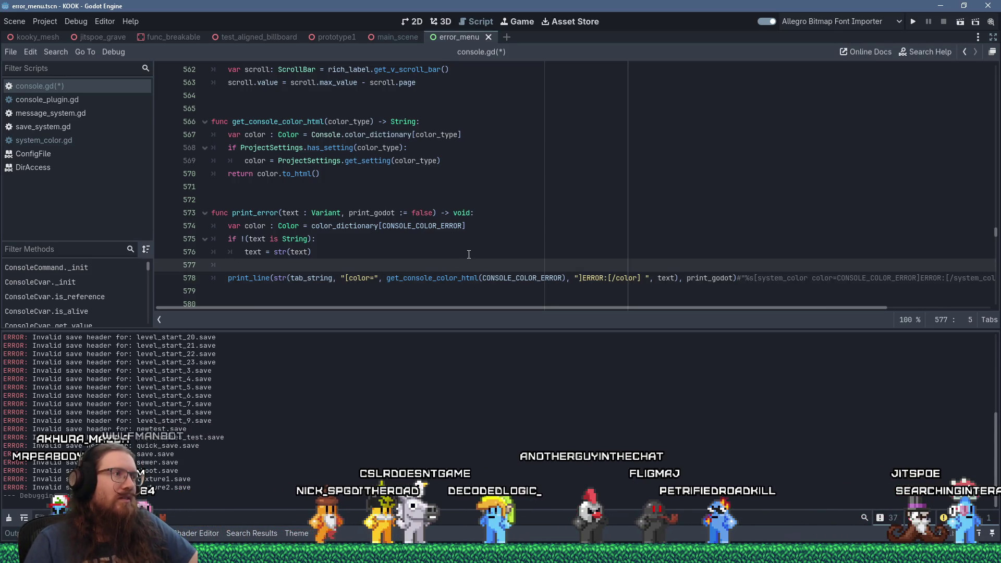
scroll(468, 255, "down", 3)
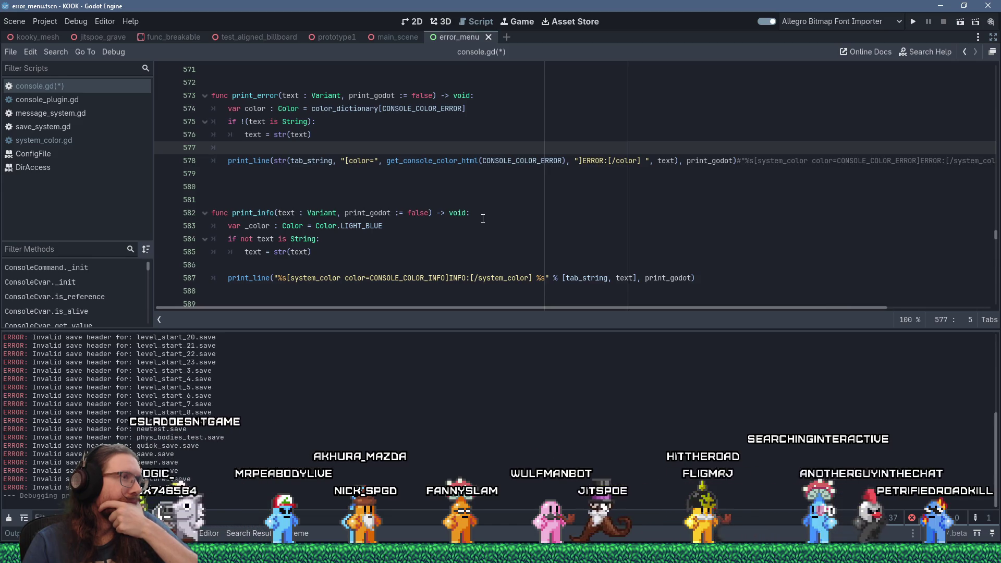
scroll(482, 218, "up", 1)
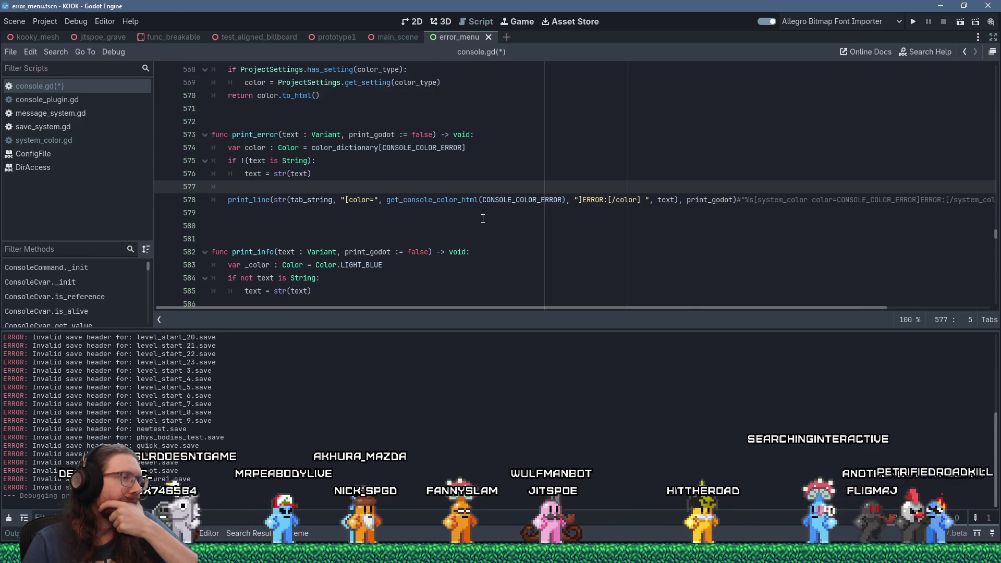
scroll(483, 219, "down", 3)
scroll(479, 221, "up", 3)
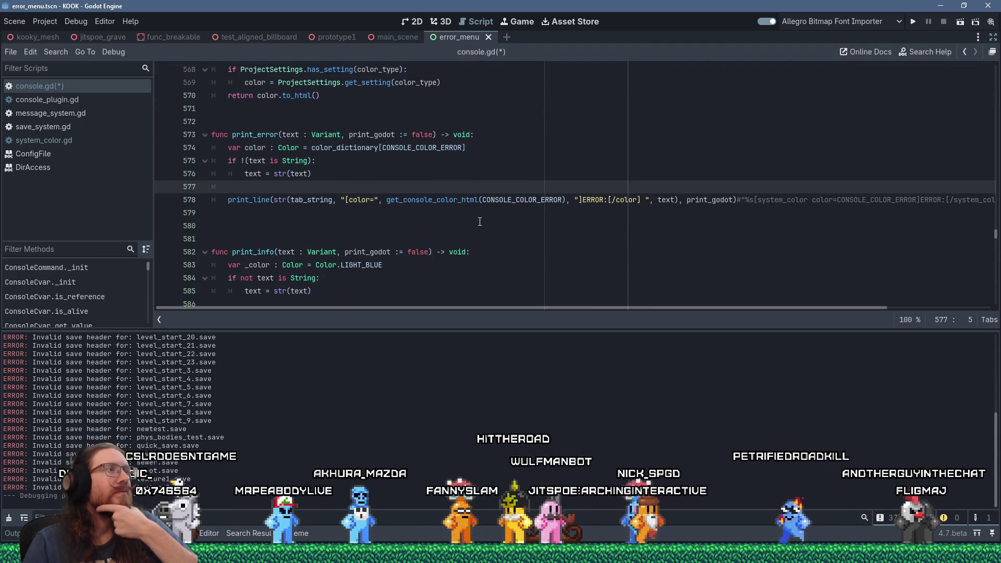
left_click(353, 177, "shift")
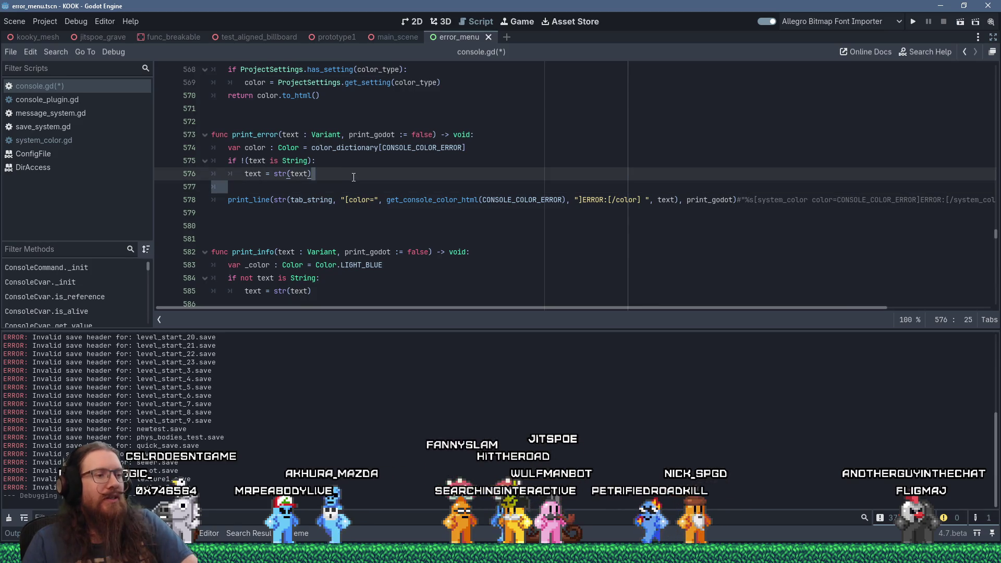
Delete the empty line above print_line and check what CONSOLE_COLOR_ERROR holds.
key("Delete")
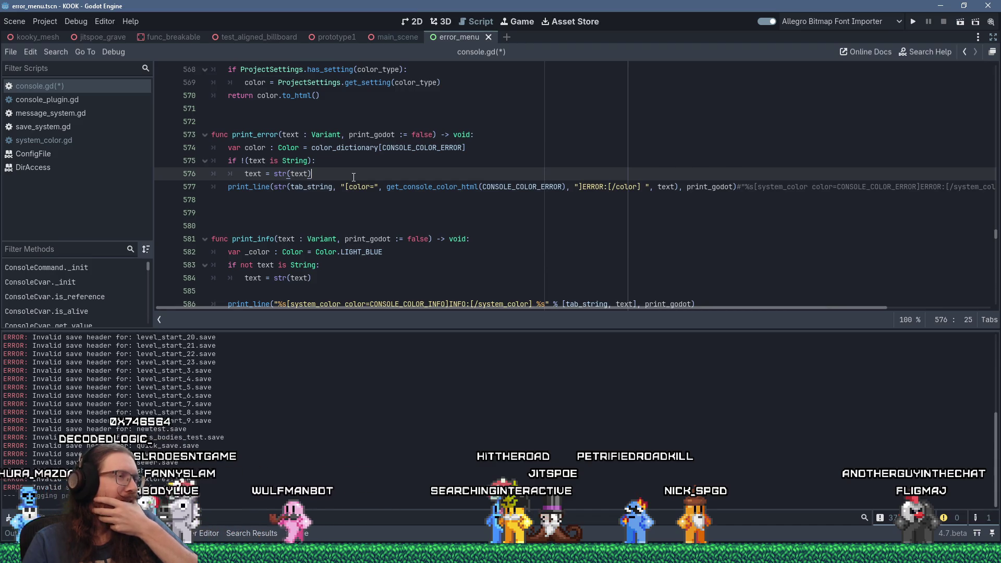
left_click(396, 149)
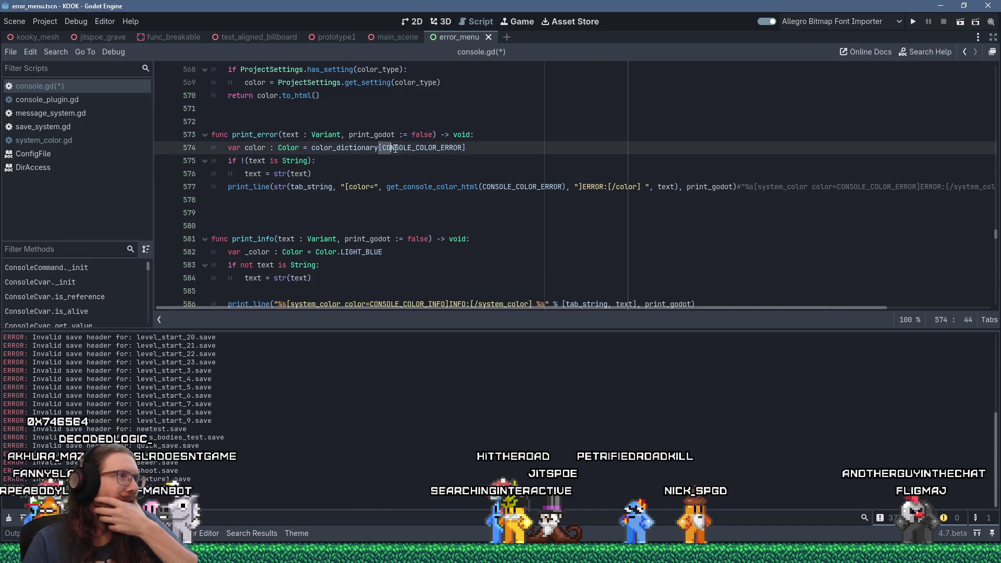
left_click(431, 151)
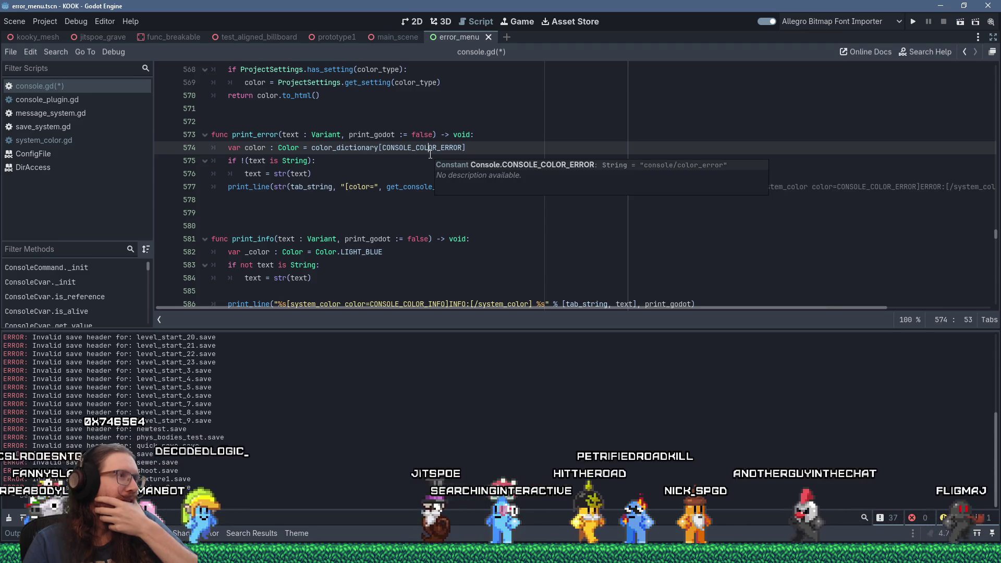
scroll(318, 207, "down", 4)
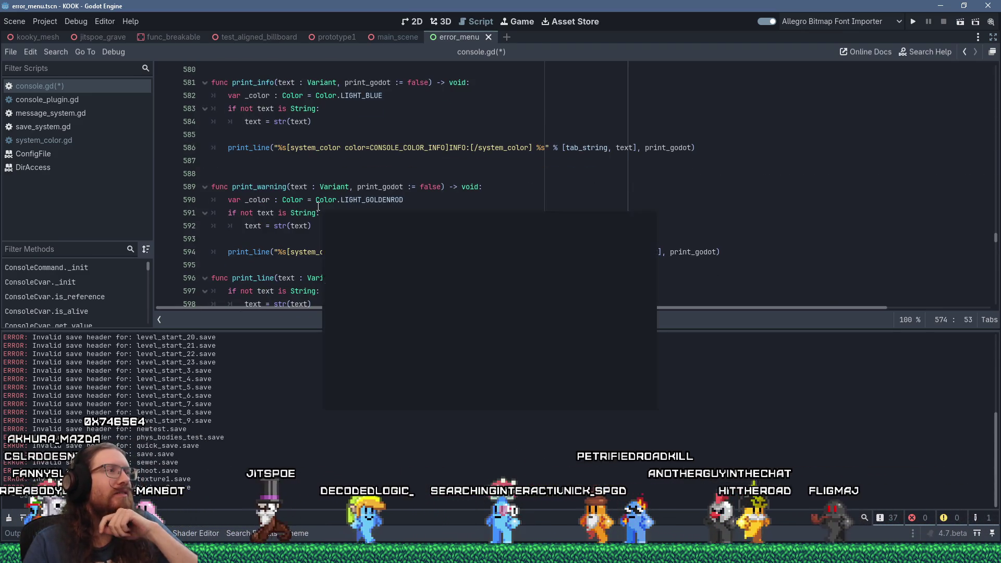
left_click(273, 147)
scroll(415, 206, "up", 3)
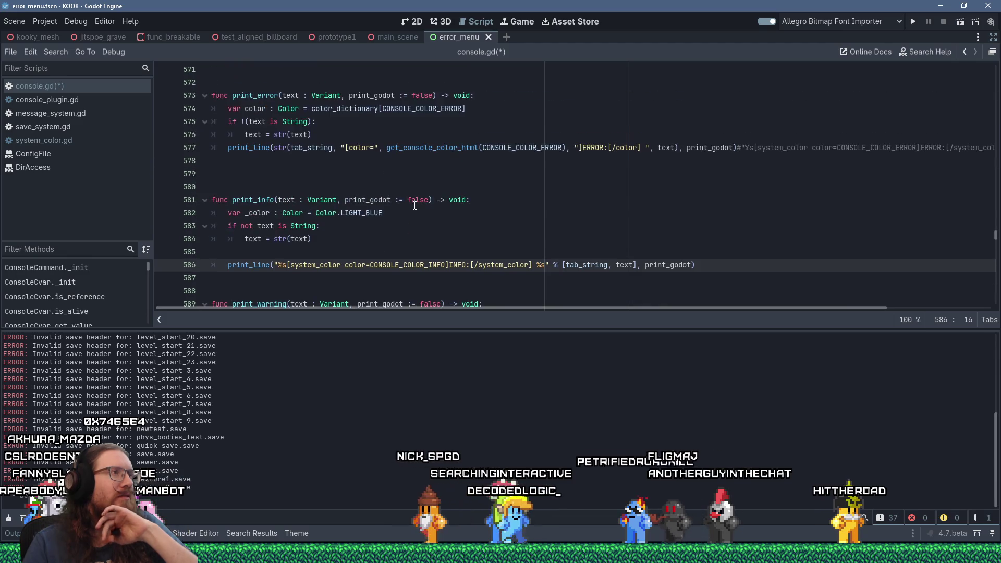
Remove the extra blank line between print_error and print_info.
left_click(292, 164)
scroll(291, 165, "up", 2)
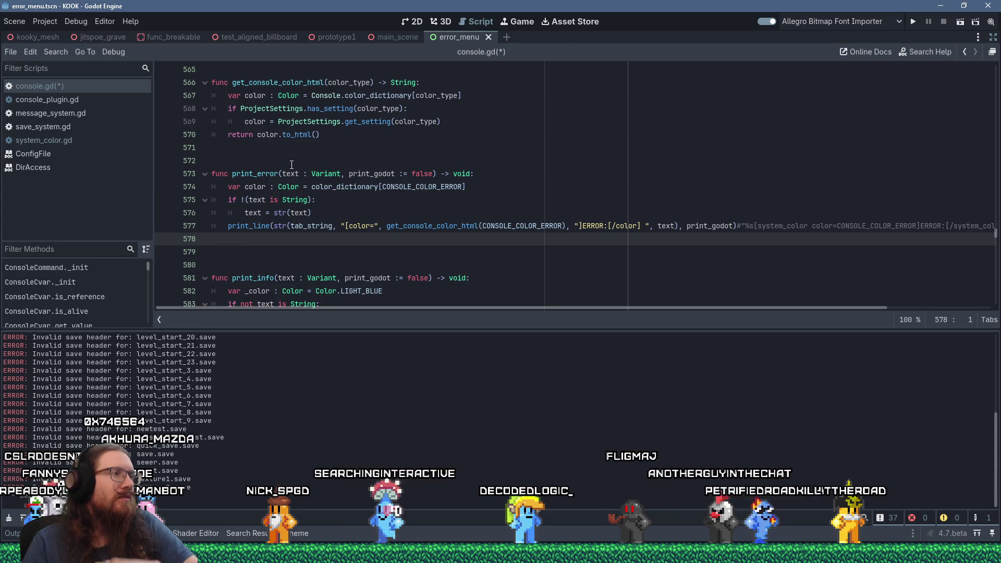
key("Delete")
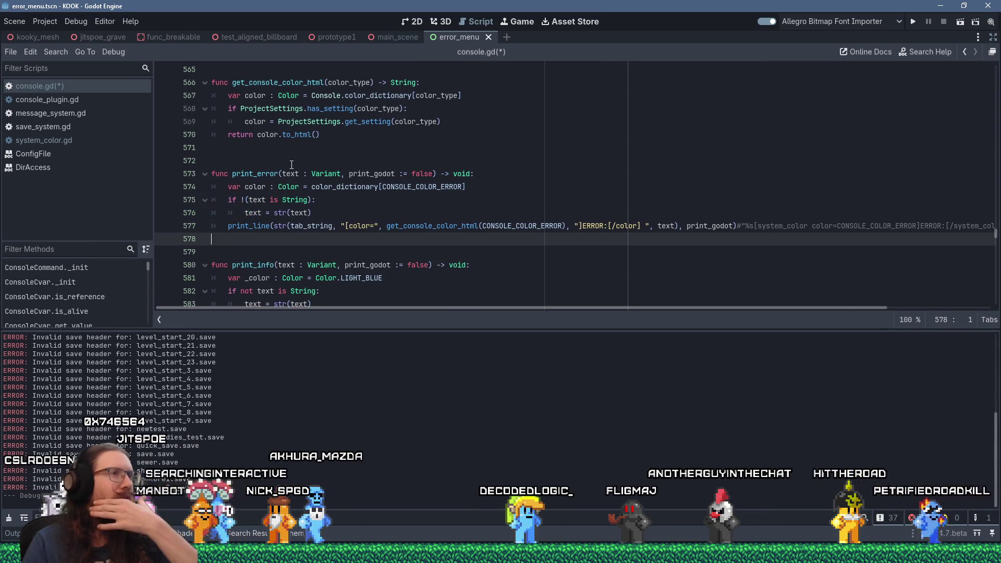
scroll(291, 164, "down", 3)
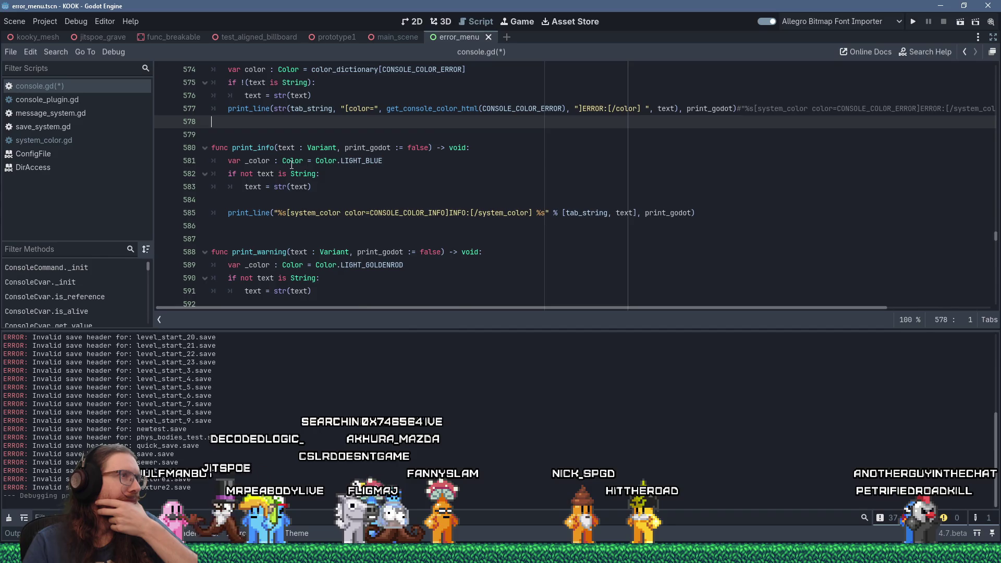
scroll(291, 164, "up", 2)
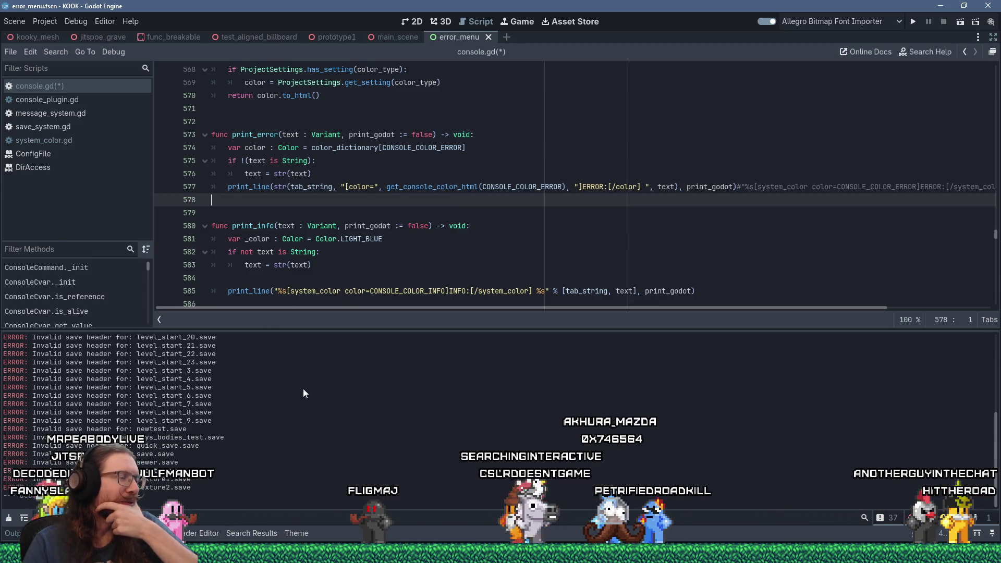
left_click(341, 251)
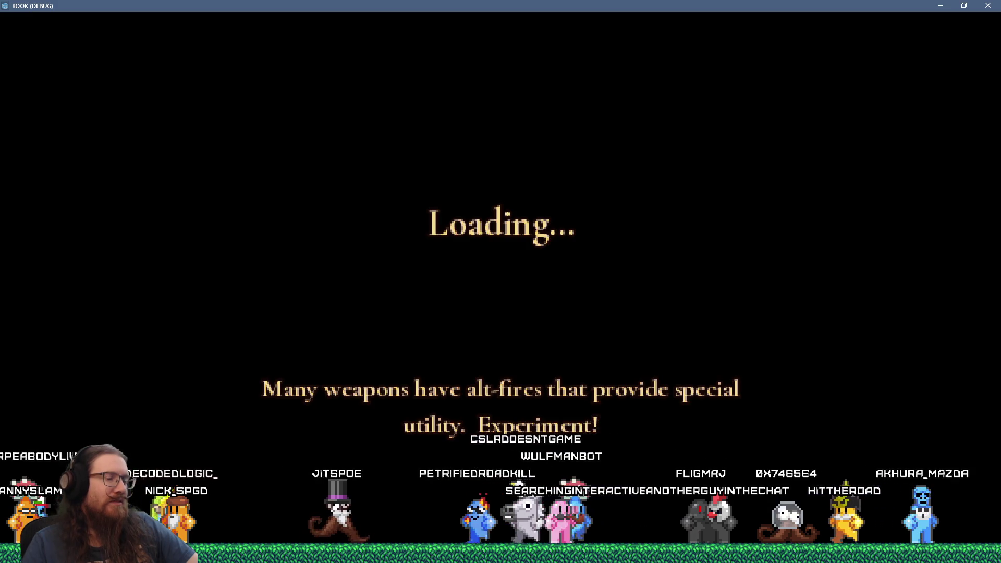
Quit the running KOOK game back to the editor and enlarge the output panel.
key("Escape")
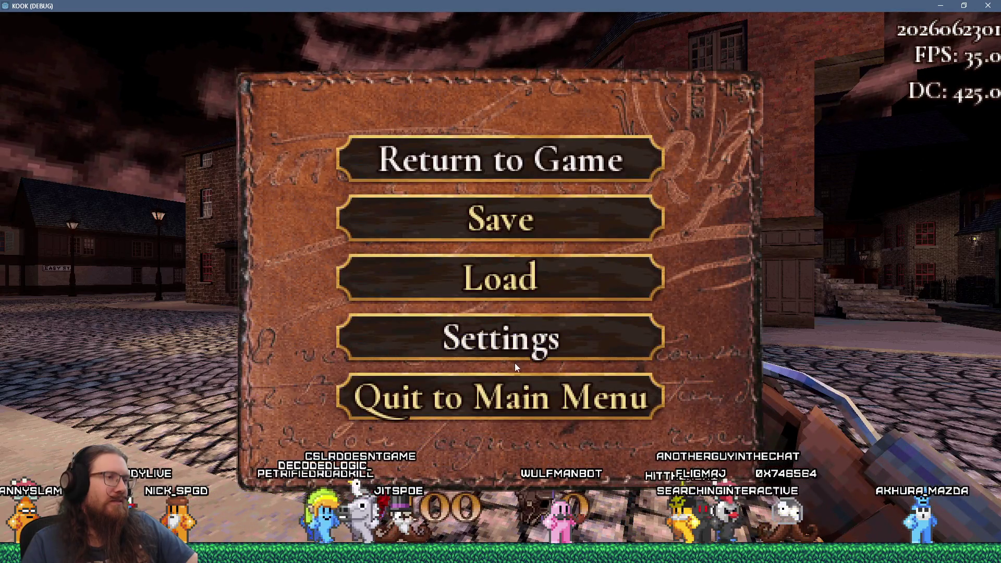
left_click(520, 286)
key("Escape")
key("Escape")
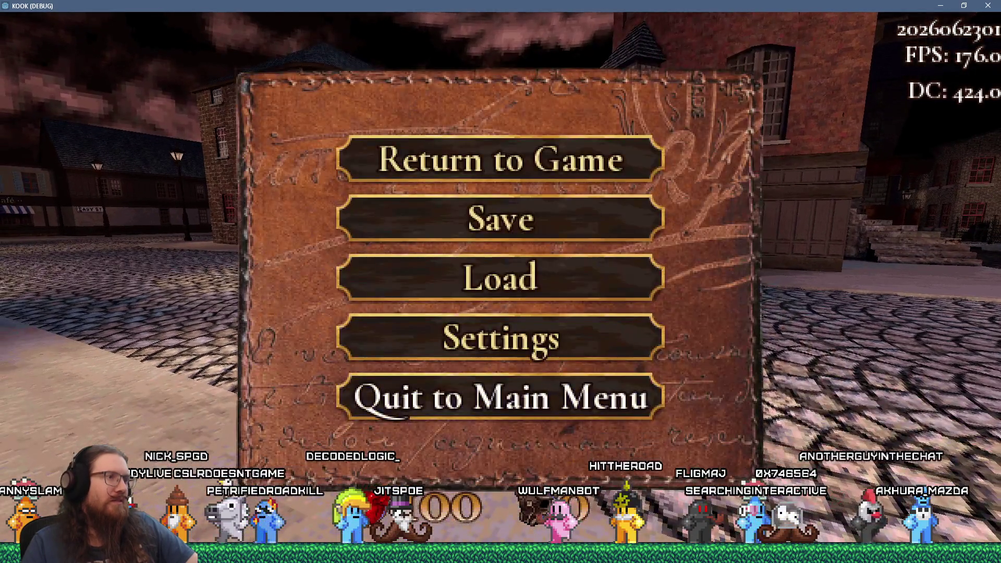
left_click(493, 411)
left_click(492, 412)
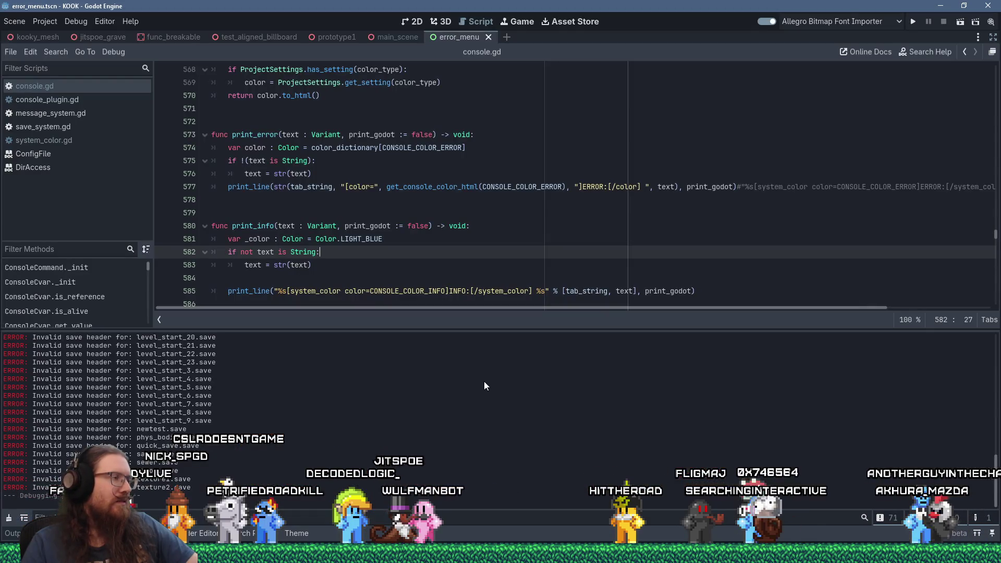
mouse_move(263, 329)
left_mouse_down()
mouse_move(264, 212)
mouse_move(287, 261)
mouse_move(286, 295)
left_mouse_up()
Change the console Color Error project setting to magenta and run the game again.
left_click(47, 23)
left_click(45, 38)
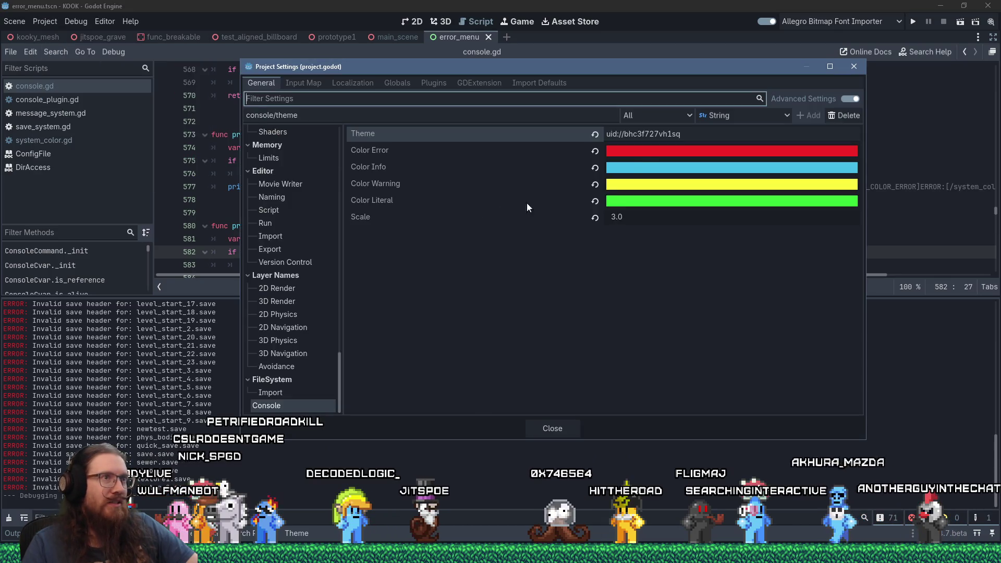
left_click(646, 149)
mouse_move(742, 282)
left_mouse_down()
mouse_move(757, 270)
mouse_move(741, 297)
mouse_move(781, 206)
left_mouse_up()
left_click(604, 324)
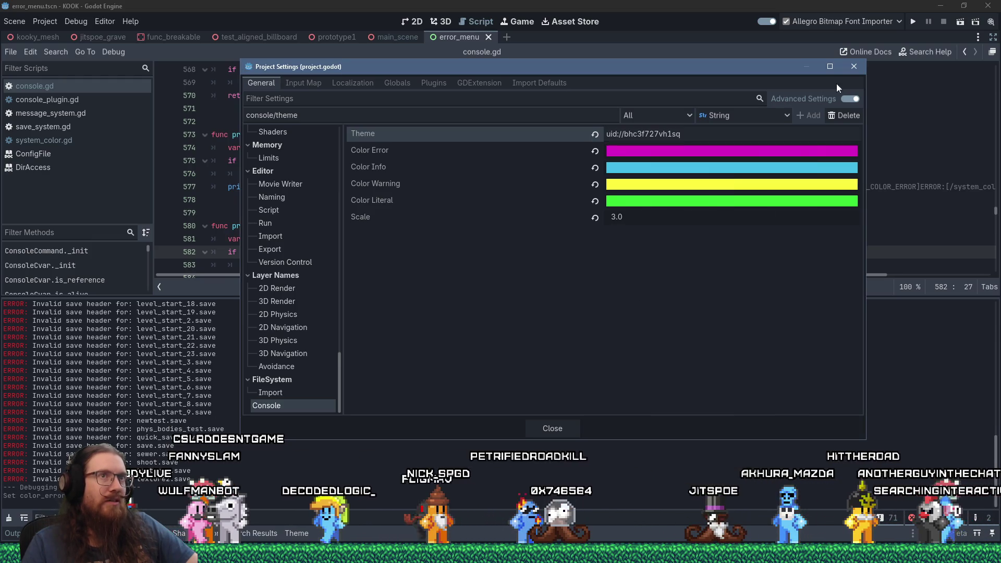
left_click(853, 66)
left_click(913, 22)
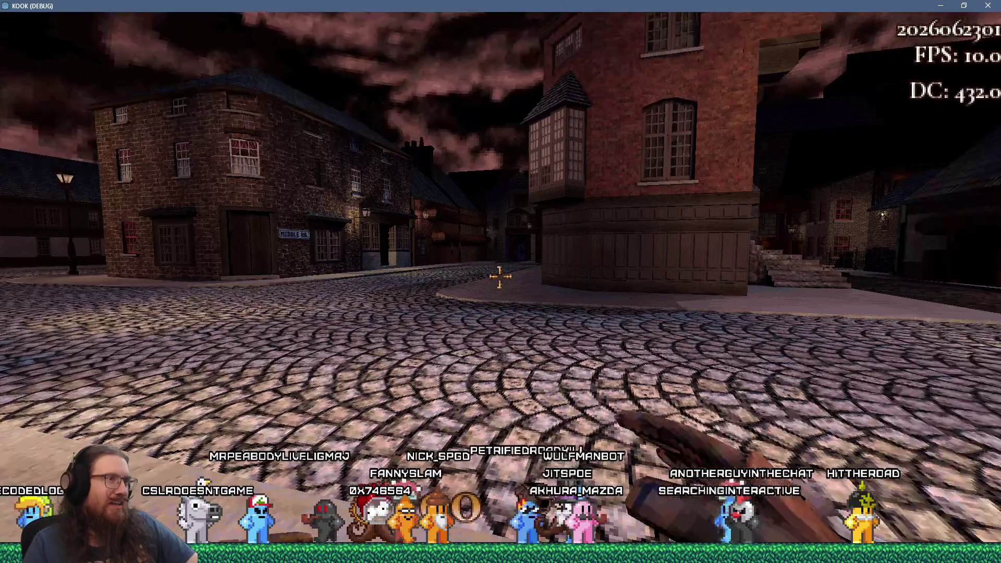
Check the errors in the in-game console, then close the game.
key("Escape")
left_click(495, 339)
key("Escape")
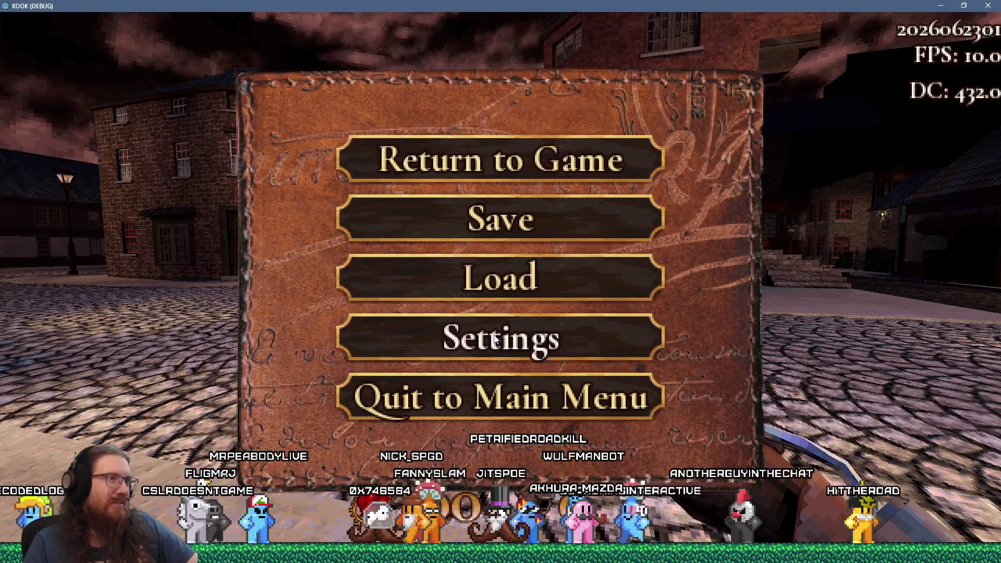
left_click(500, 284)
key("Escape")
key("Escape")
key("grave")
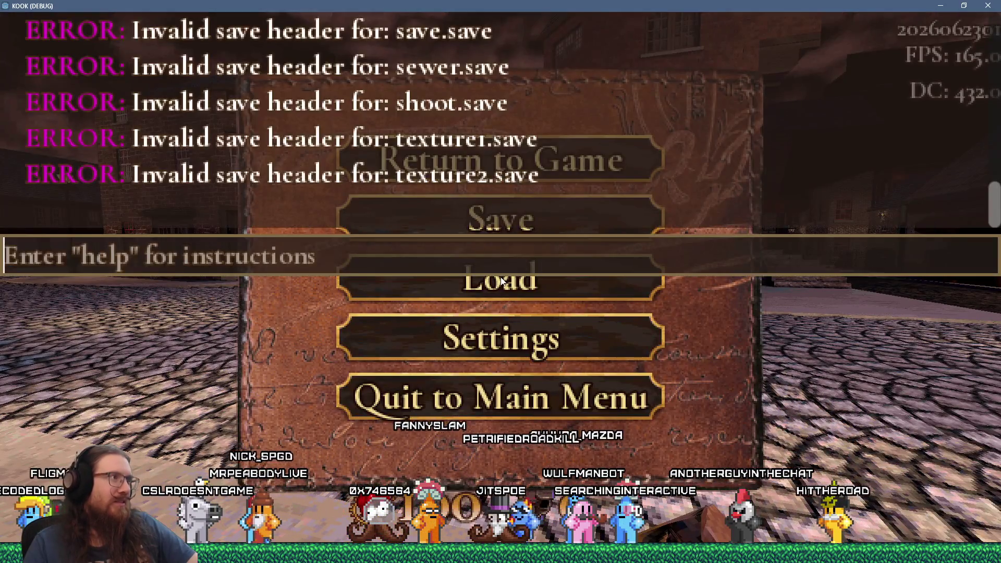
left_click(991, 5)
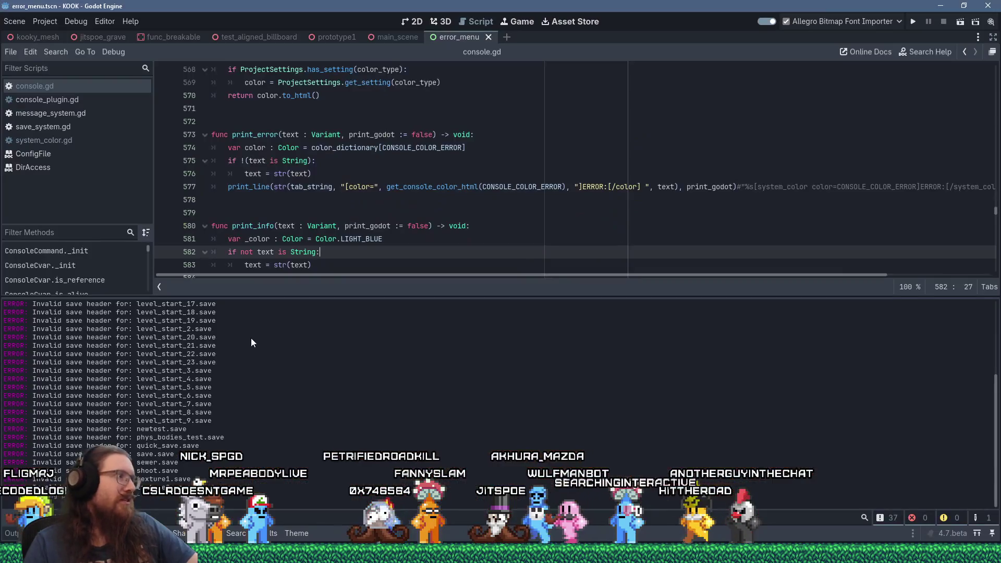
Set the Color Error project setting back to red.
left_click(44, 21)
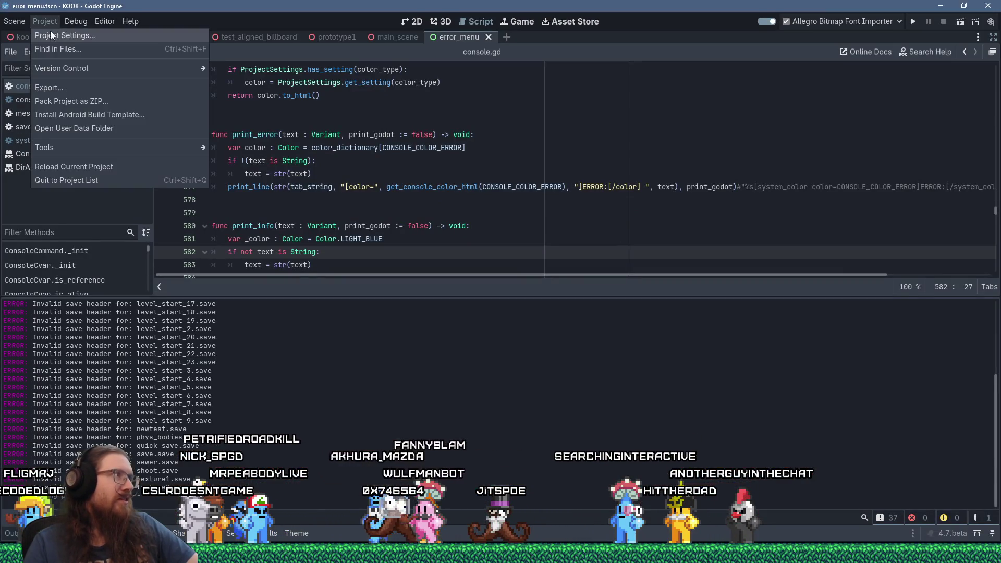
left_click(50, 30)
left_click(640, 151)
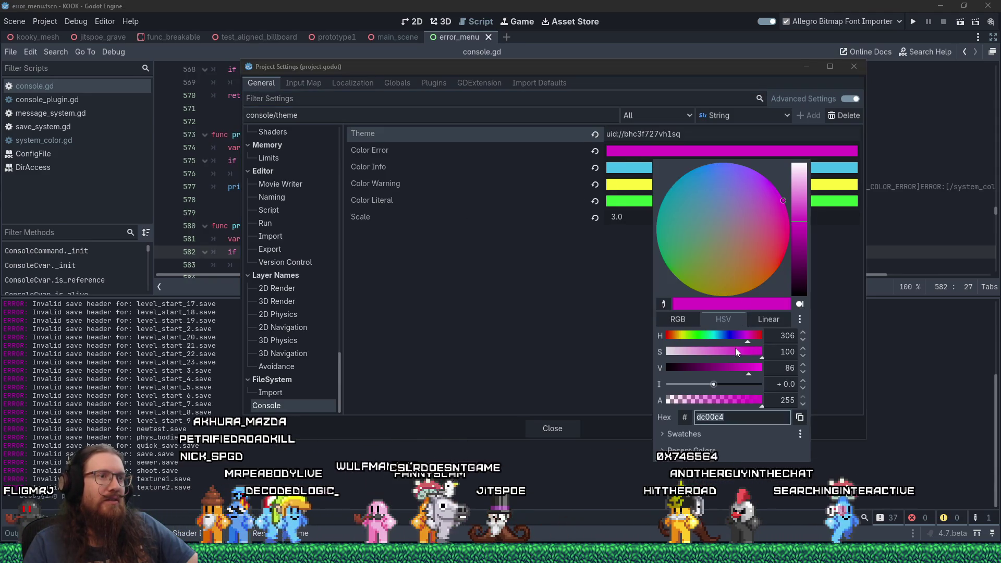
left_click_drag(747, 340, 765, 338)
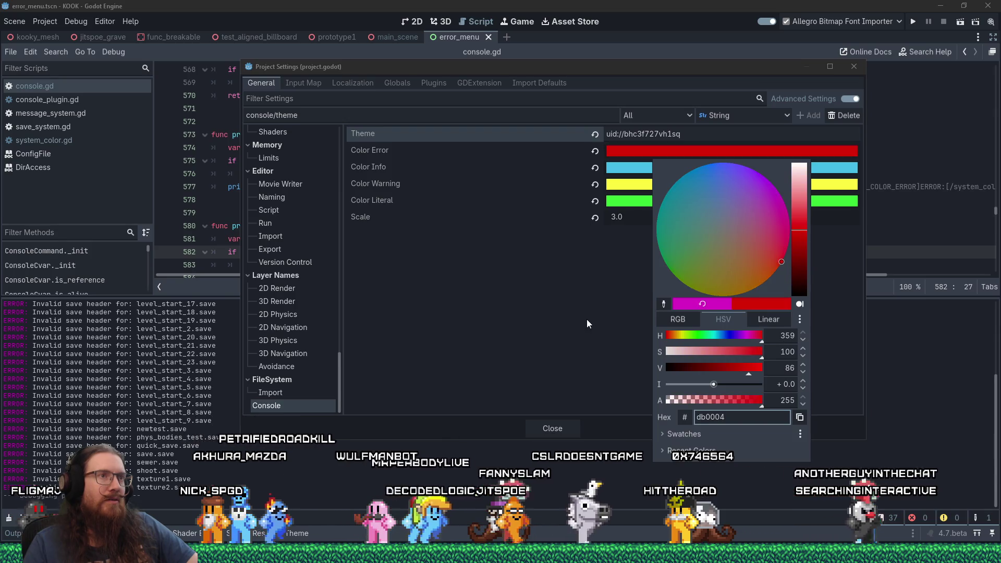
left_click(587, 320)
left_click(854, 67)
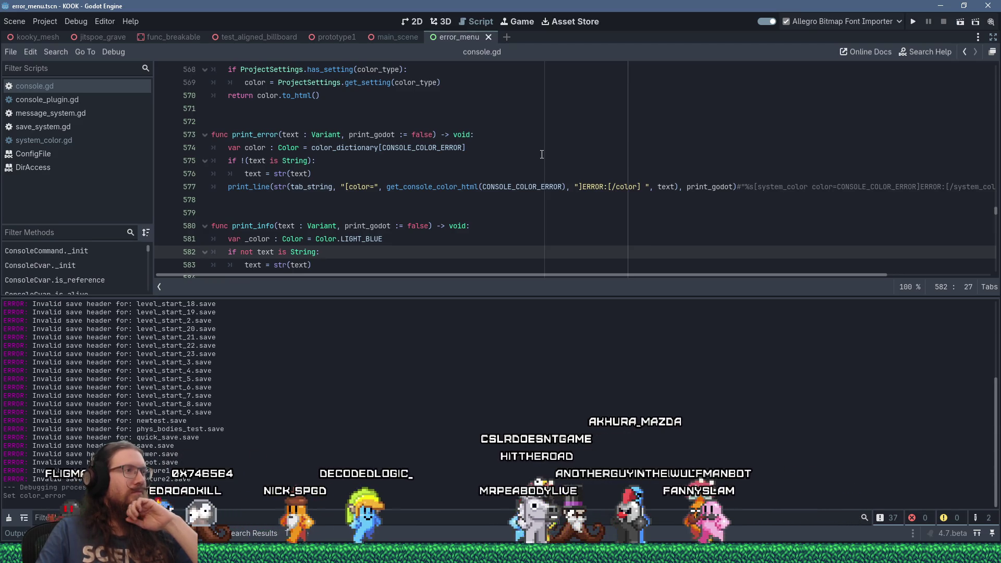
scroll(543, 151, "down", 4)
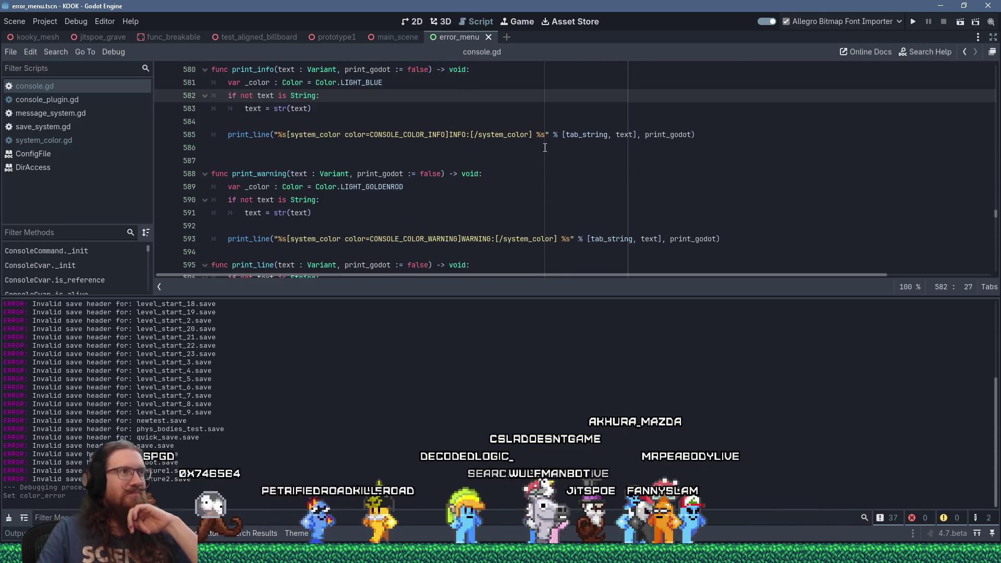
scroll(546, 150, "up", 4)
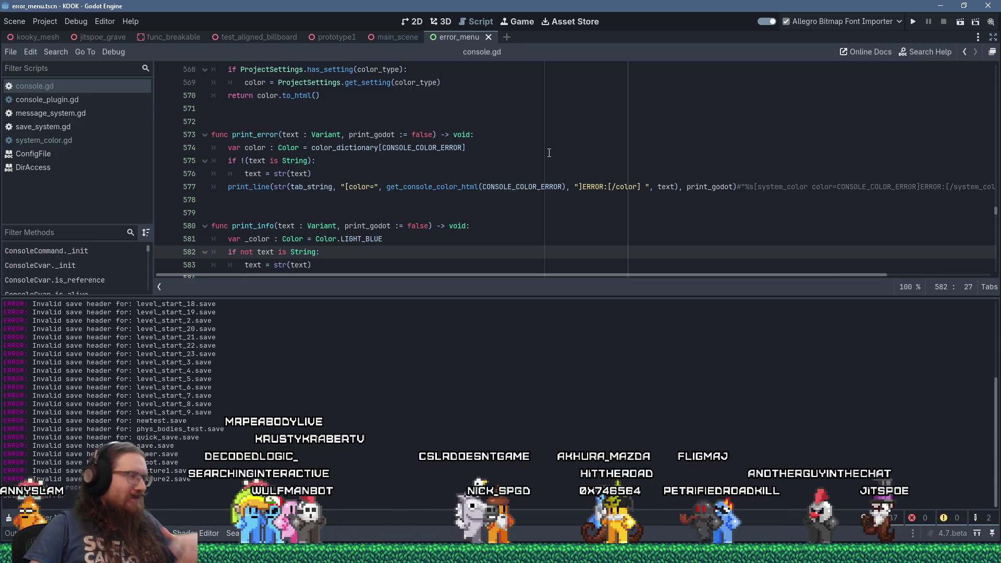
scroll(521, 208, "down", 1)
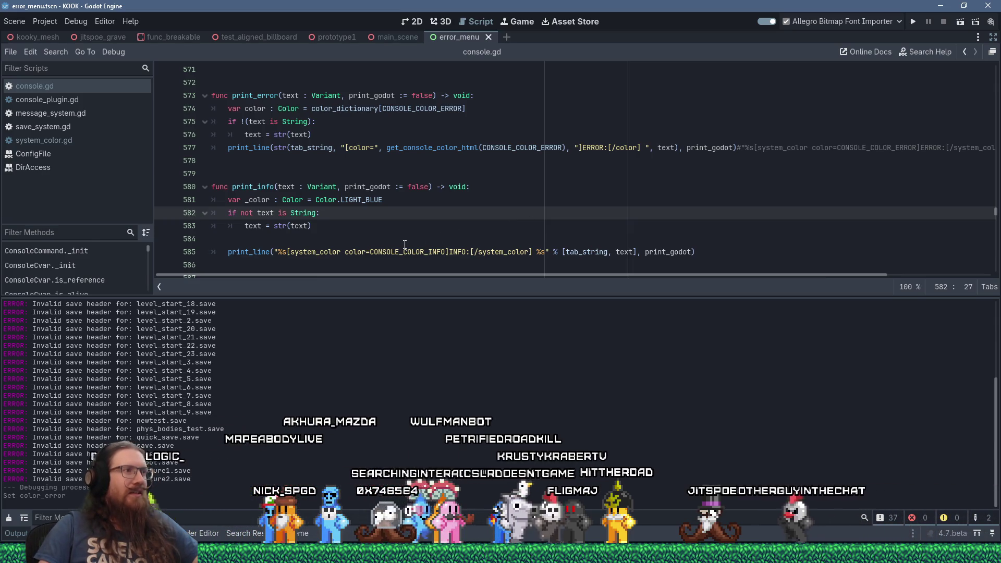
scroll(469, 232, "down", 2)
scroll(404, 245, "up", 2)
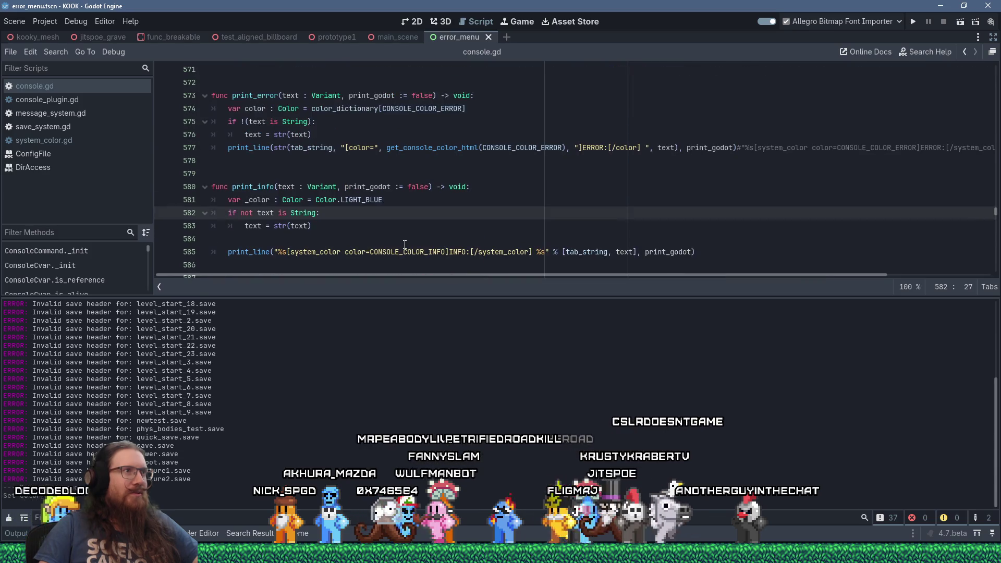
scroll(404, 244, "down", 1)
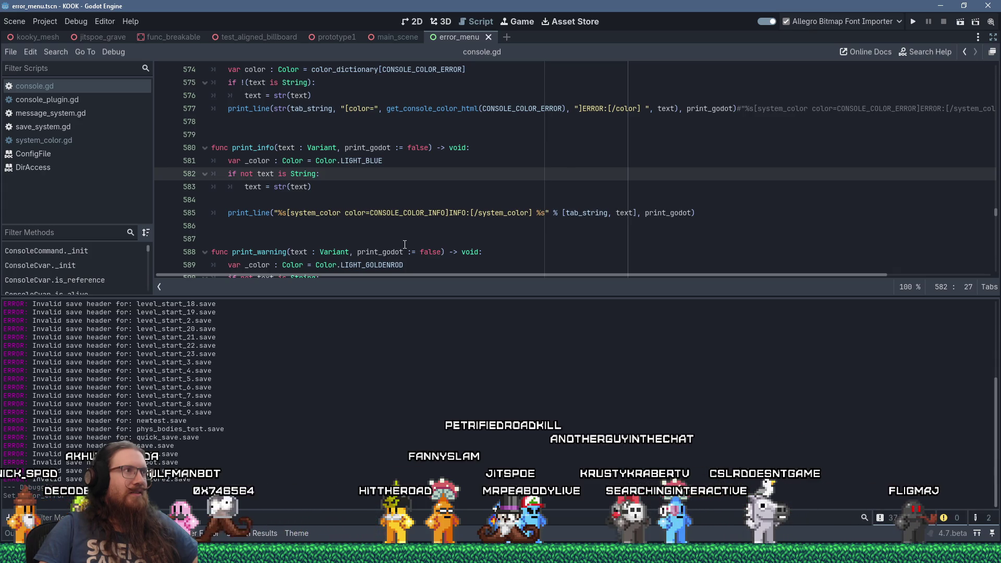
scroll(404, 244, "up", 1)
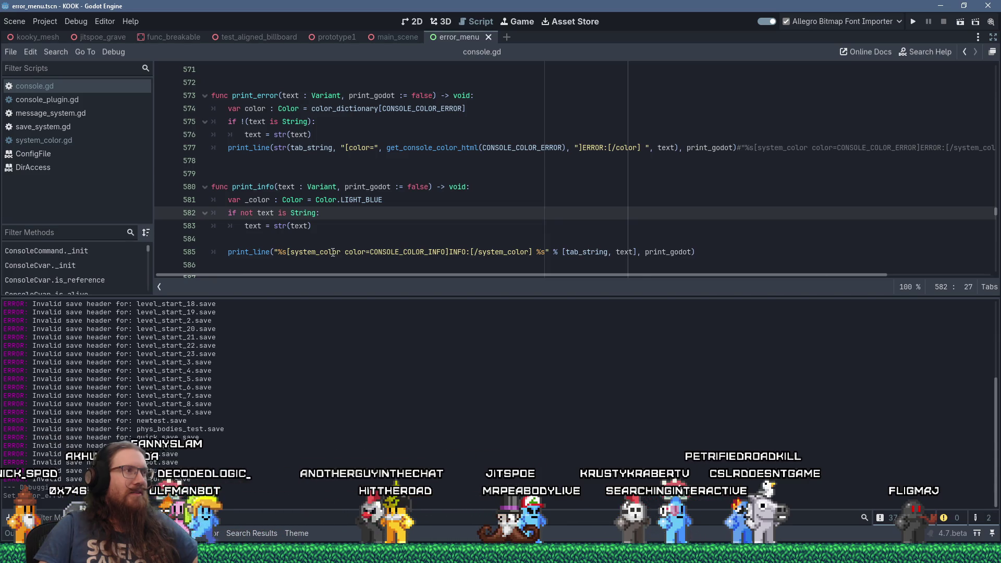
double_click(244, 213)
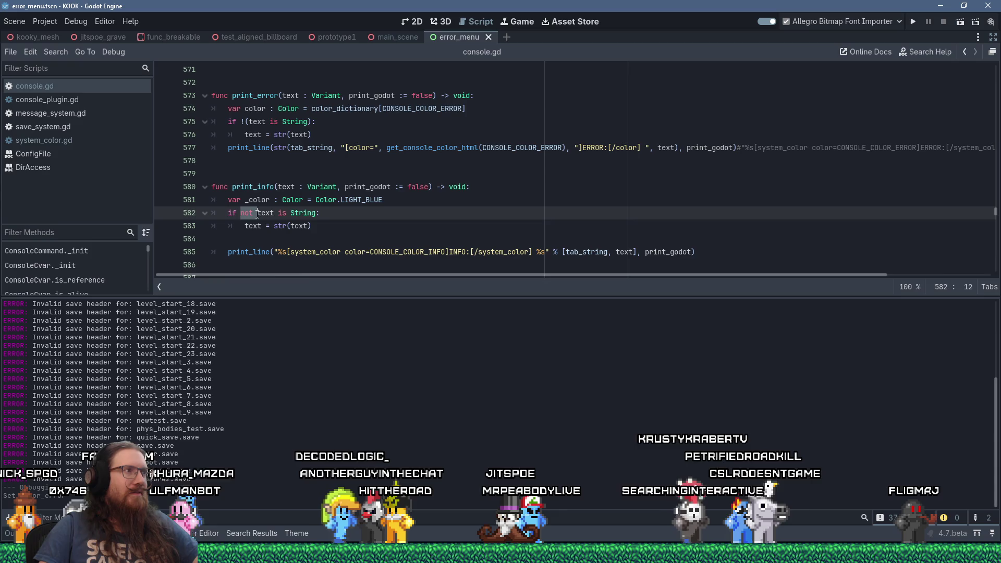
key("Delete")
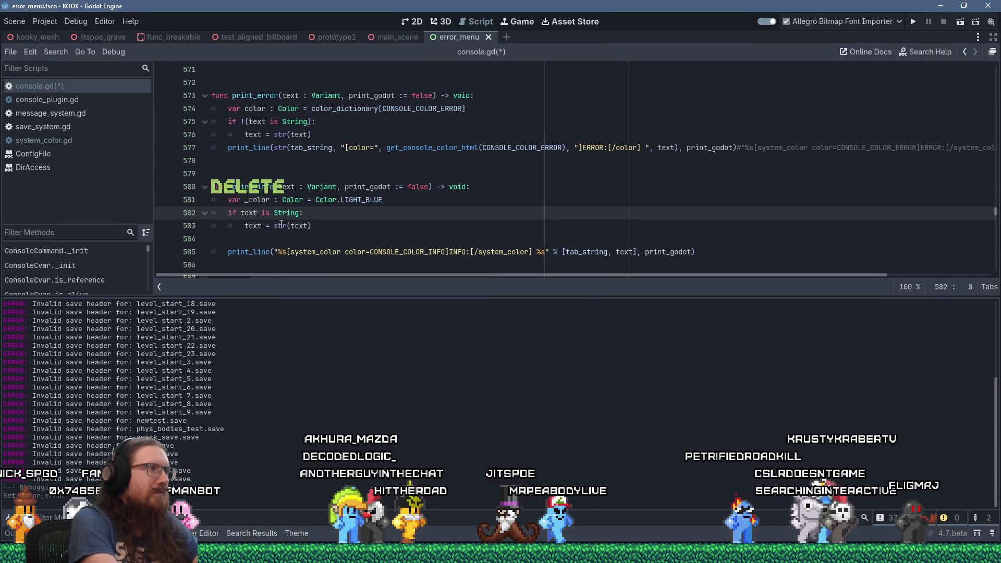
type("!(")
key("End")
key("Left")
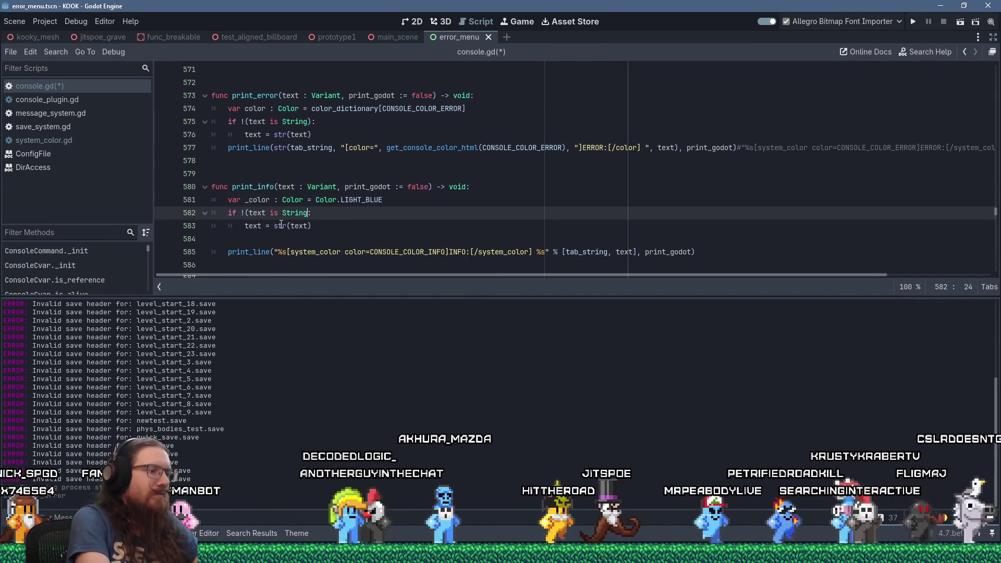
type(")")
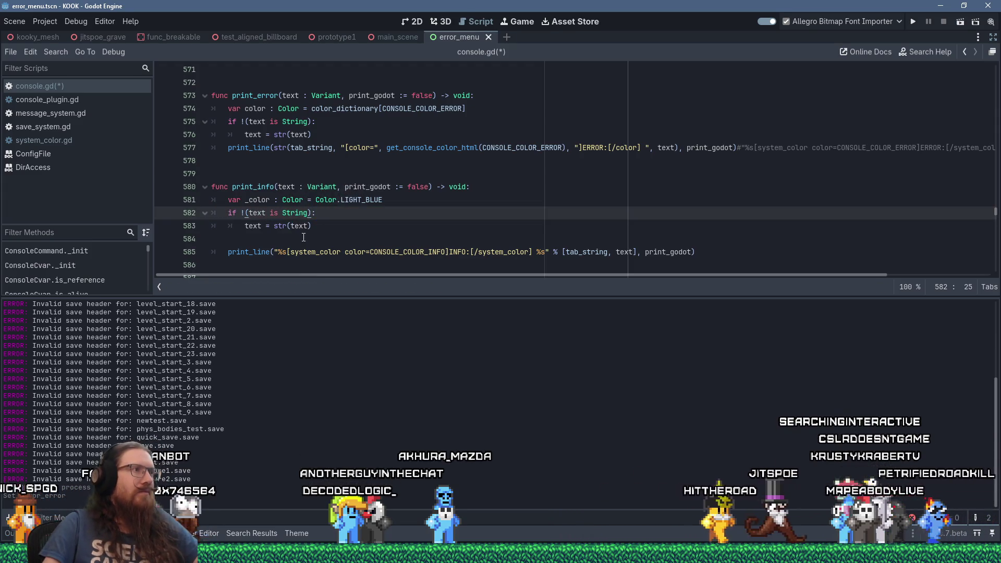
left_click(344, 148)
key("End")
key("shift+Home")
left_click(480, 174)
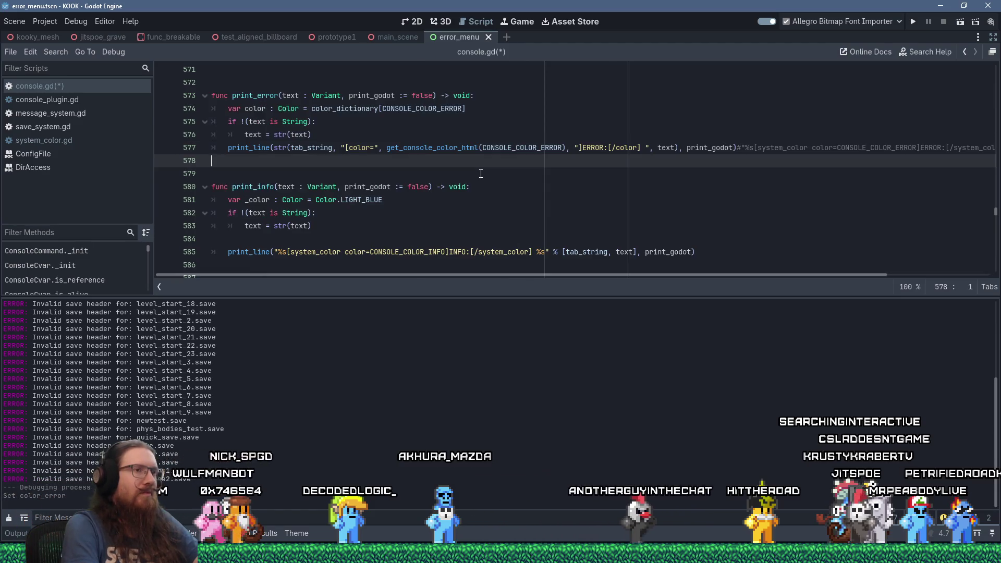
key("Down")
key("Up")
key("Up")
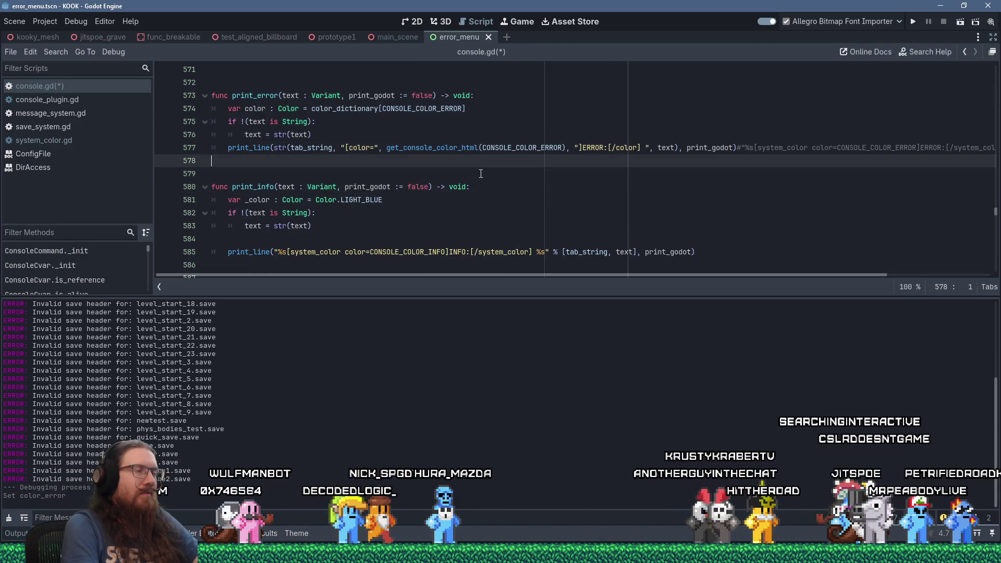
key("Up")
key("Home")
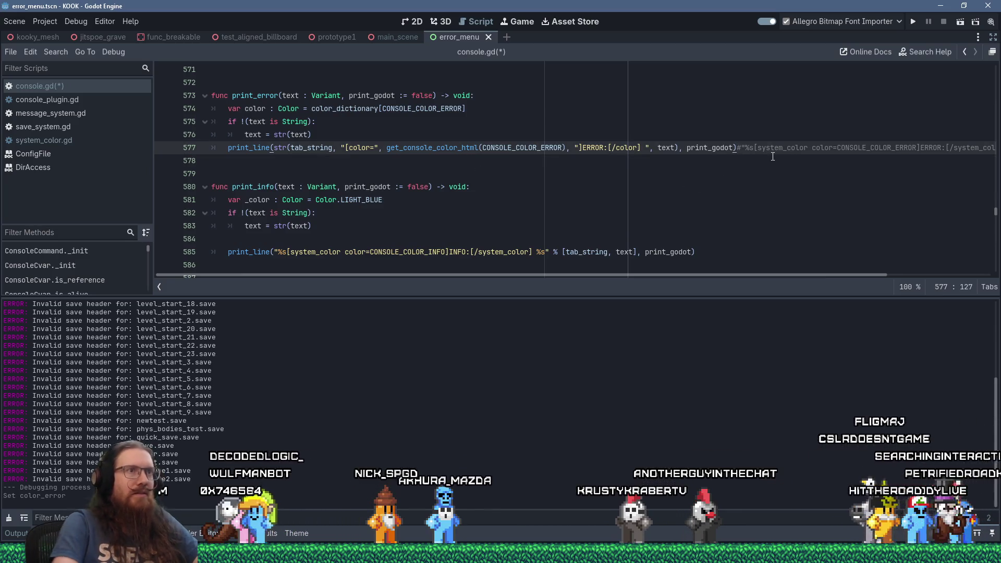
Delete the trailing commented-out code on line 577 and paste its print_line call into print_info.
key("shift+End")
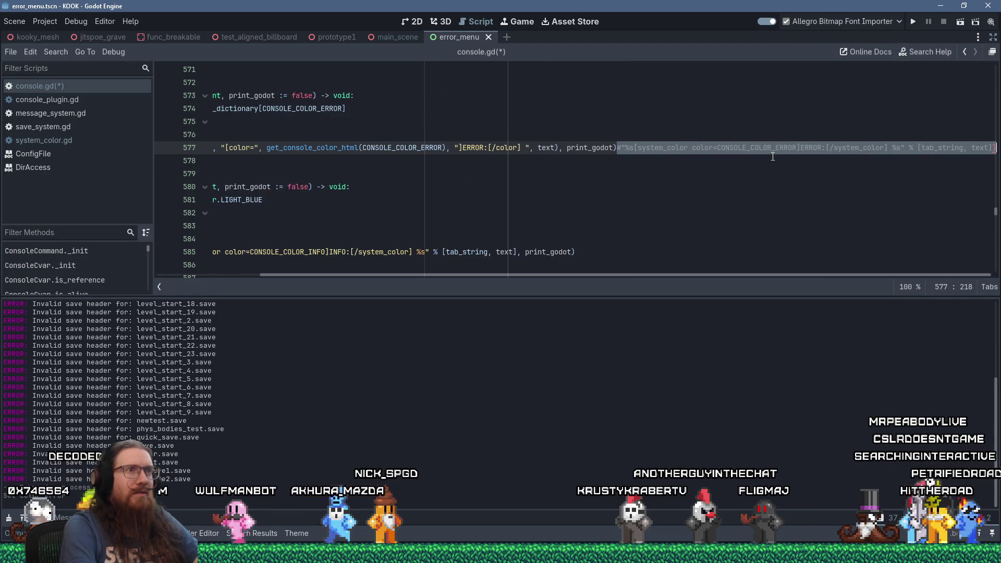
key("Delete")
key("Home")
key("Home")
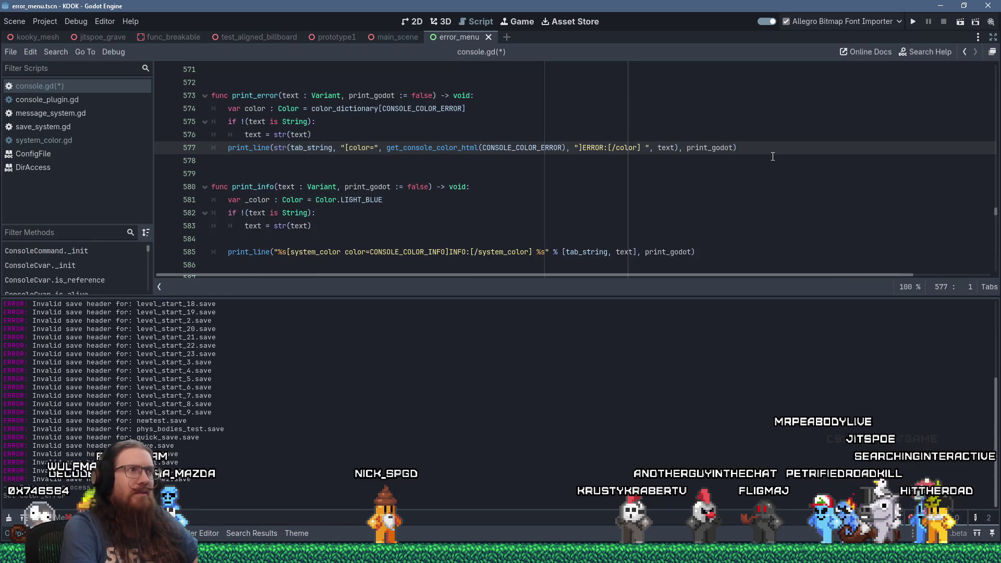
key("End")
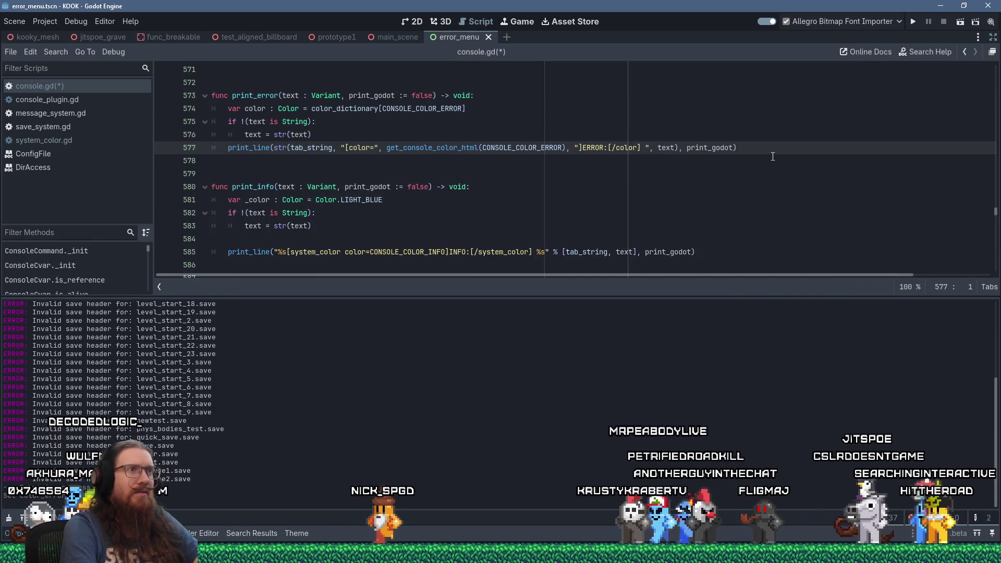
key("Down")
key("Down")
key("Down")
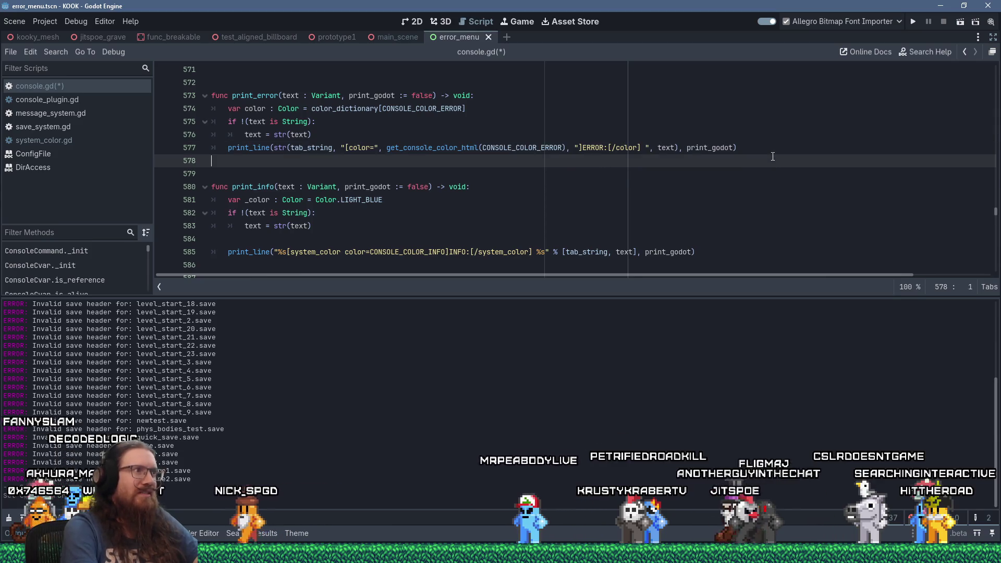
key("Tab")
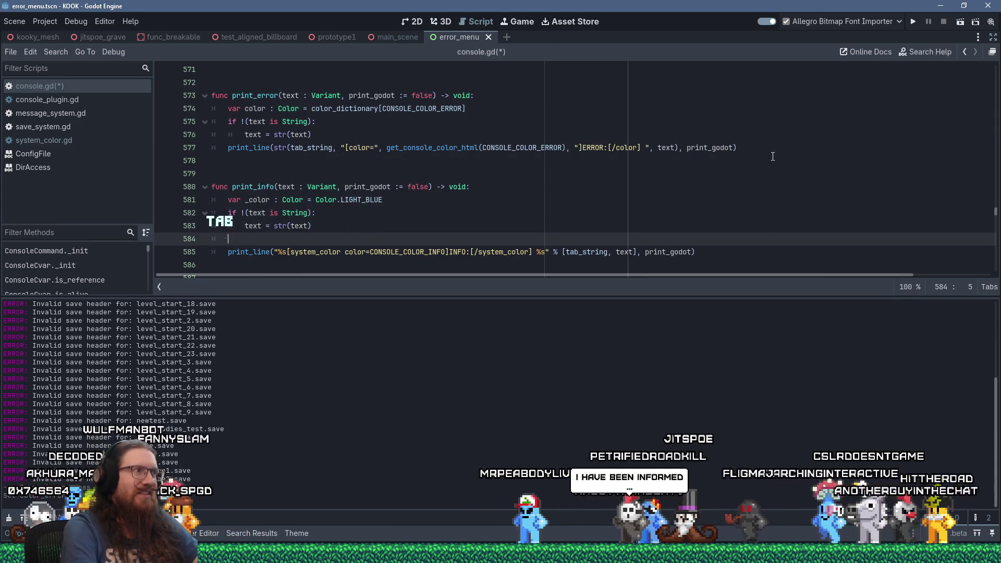
type("print_line(str(tab_string, \"[color=\", get_console_color_html(CONSOLE_COLOR_ERROR), \"]ERROR:[/color] \", text), print_godot)")
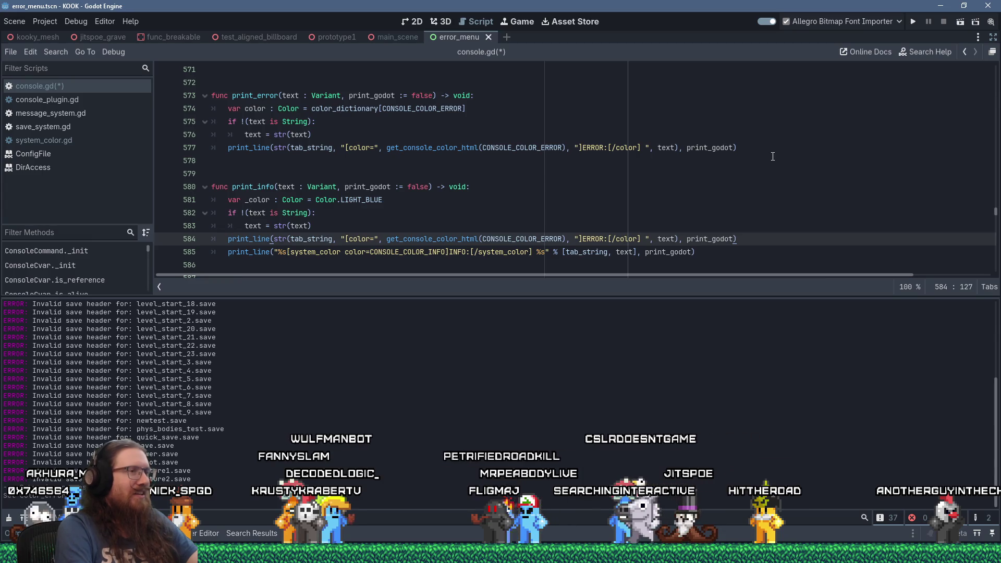
Make the pasted line use CONSOLE_COLOR_INFO and label it INFO instead of ERROR.
key("Down")
key("Down")
key("Down")
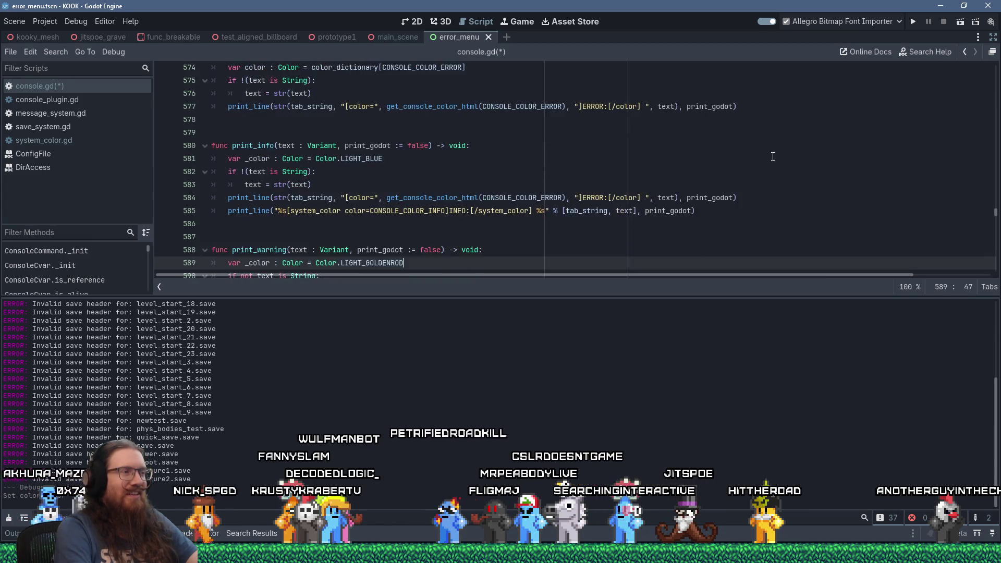
key("Up")
key("Up")
key("Up")
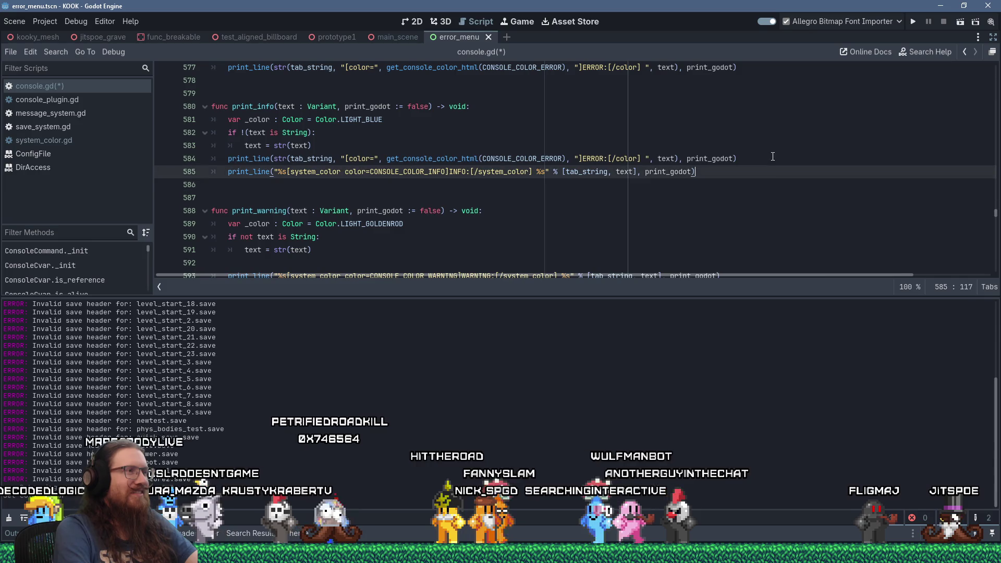
key("Up")
key("Up")
key("End")
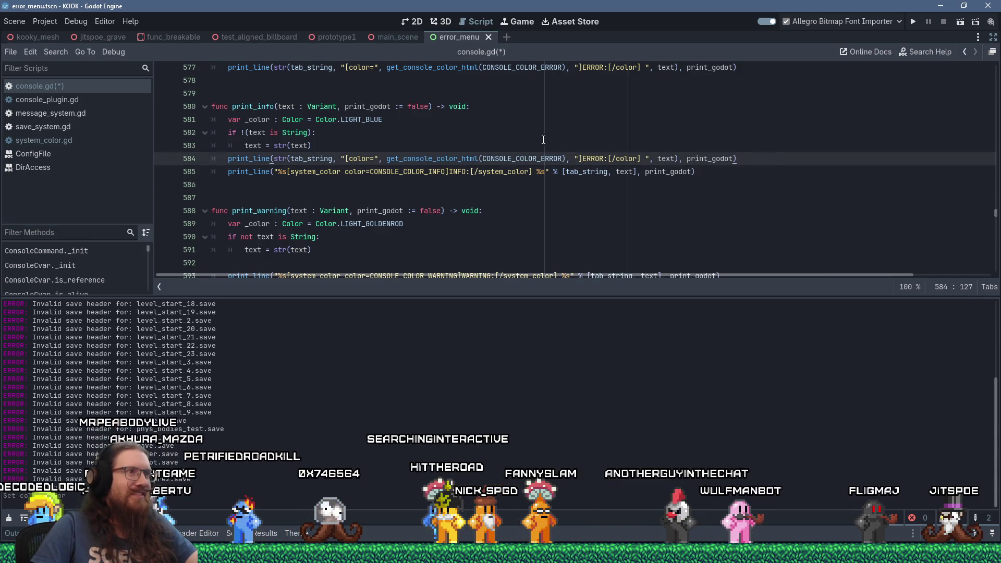
double_click(418, 172)
key("ctrl+c")
right_click(418, 171)
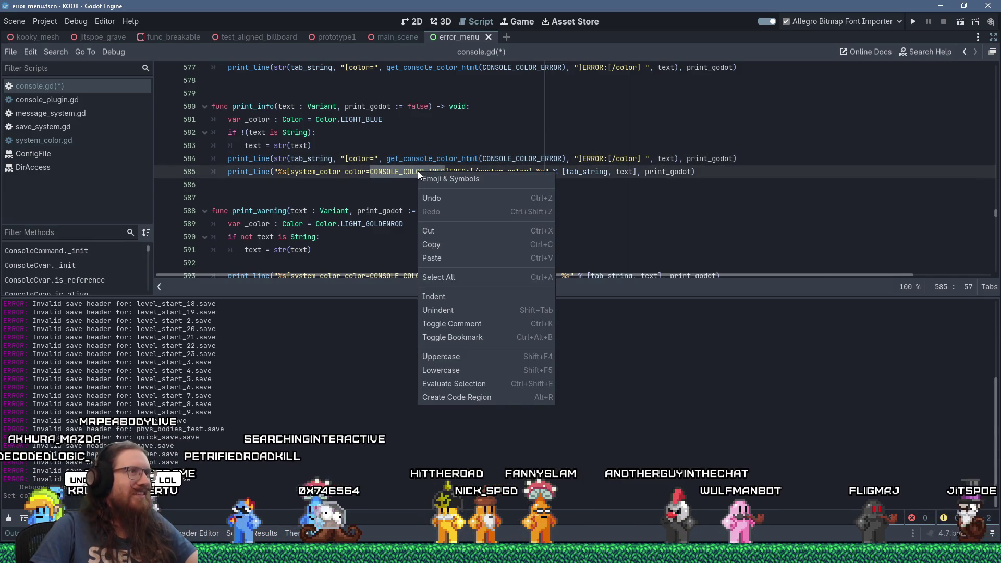
left_click(448, 244)
double_click(544, 159)
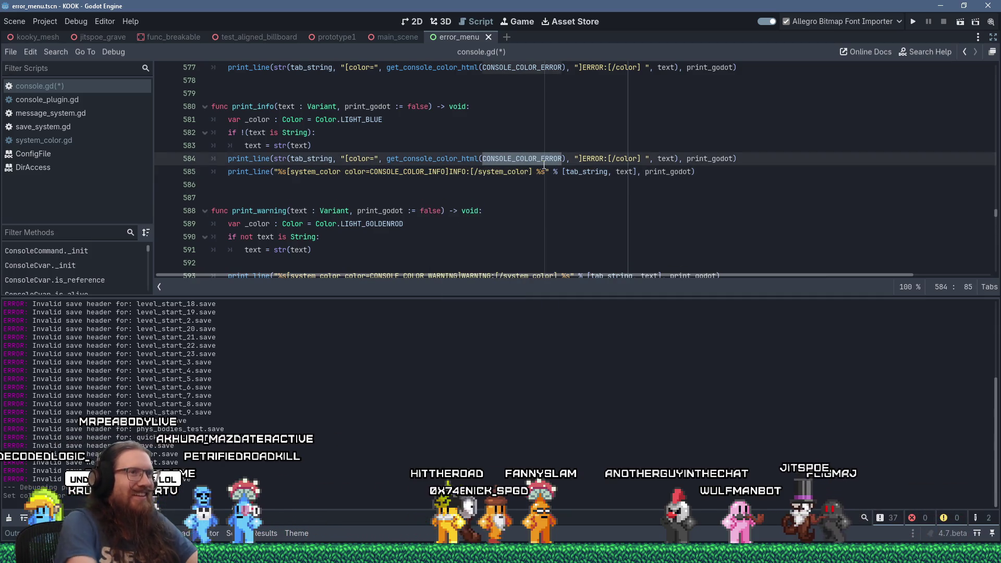
key("ctrl+v")
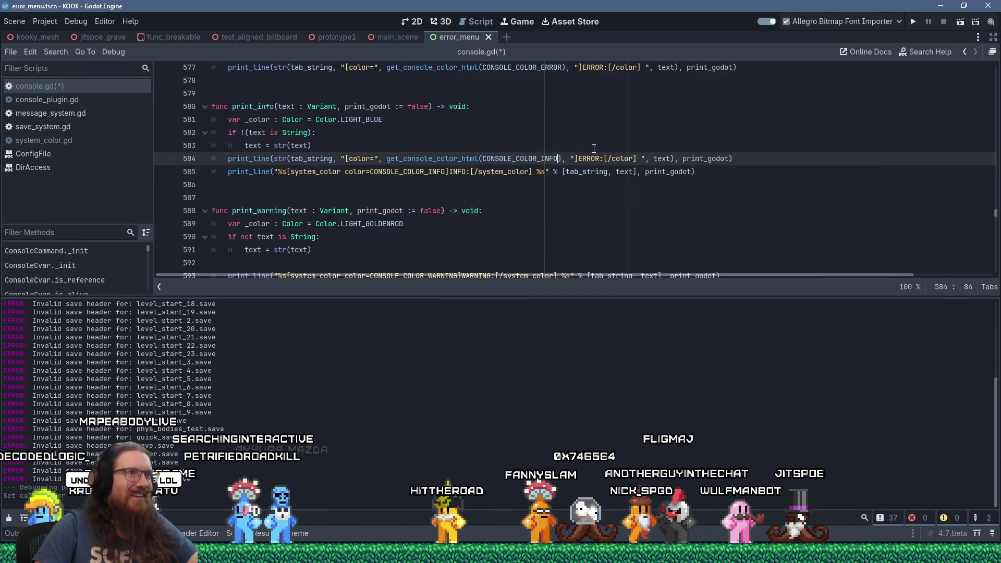
double_click(594, 159)
type("INFO")
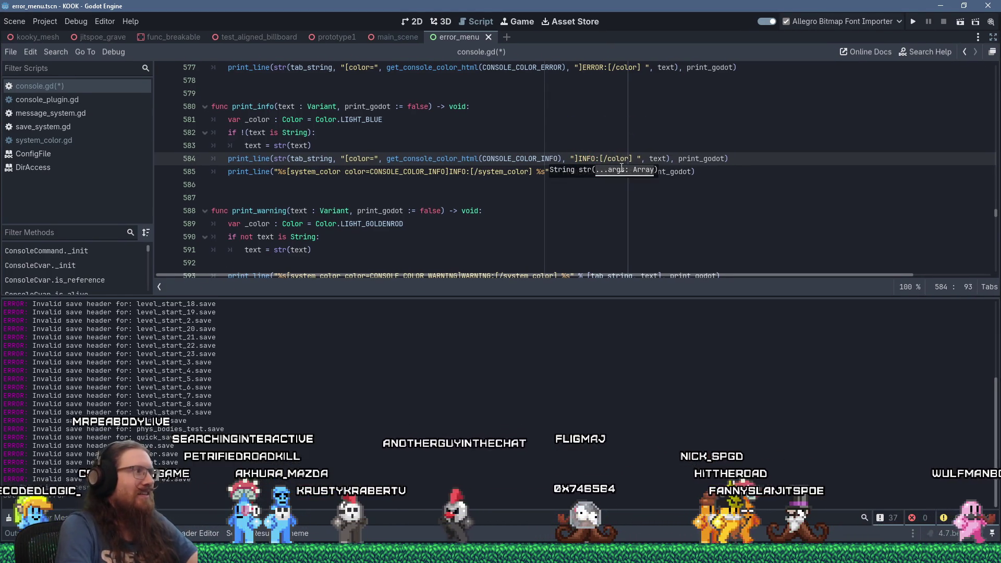
Delete print_info's old system_color print_line on line 585.
key("Down")
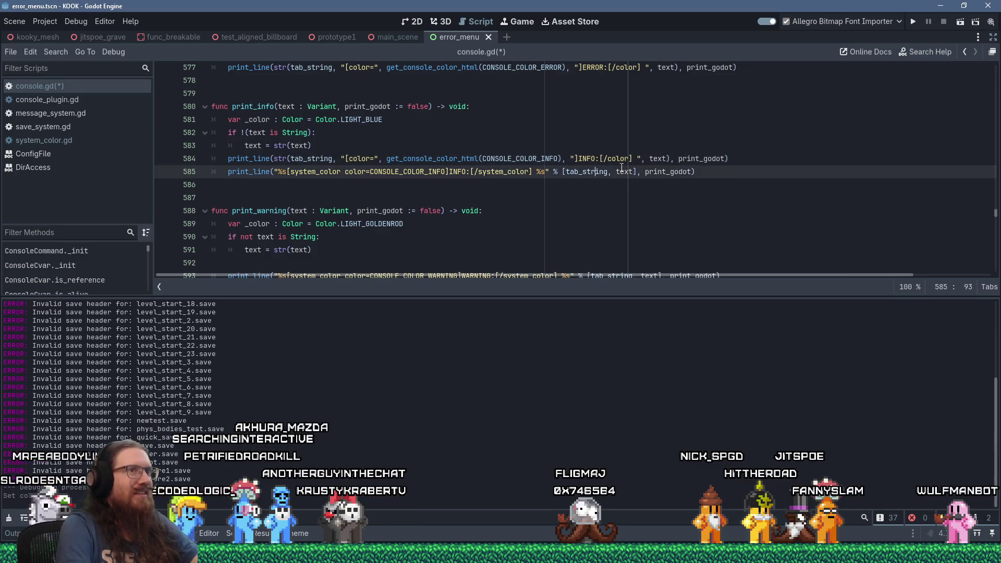
key("shift+Home")
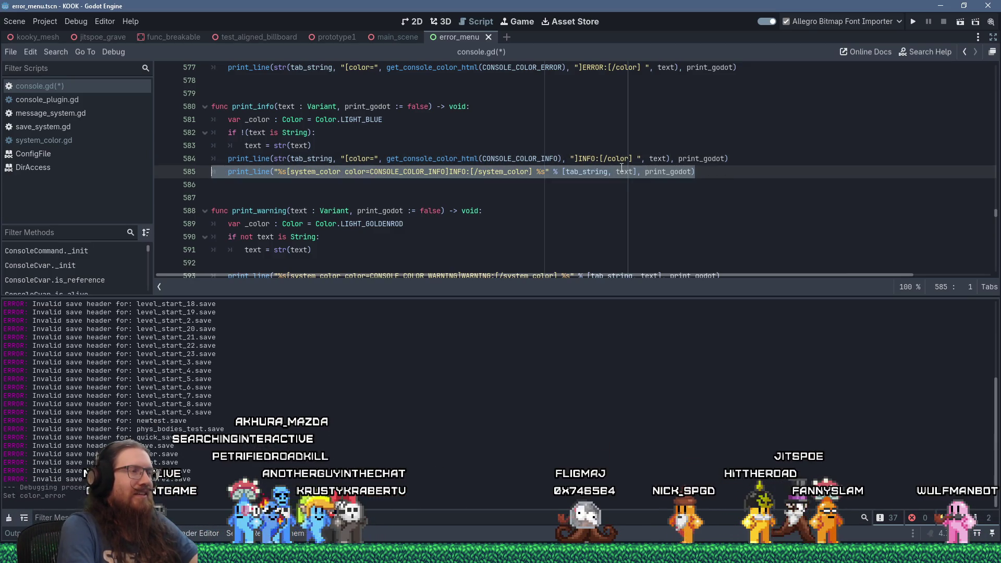
key("Delete")
key("Delete")
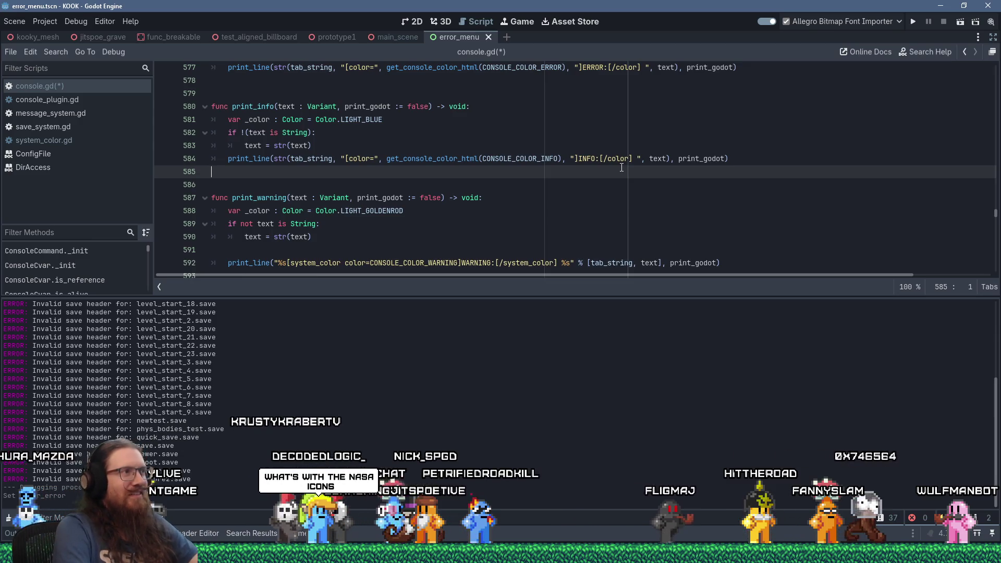
scroll(597, 159, "down", 1)
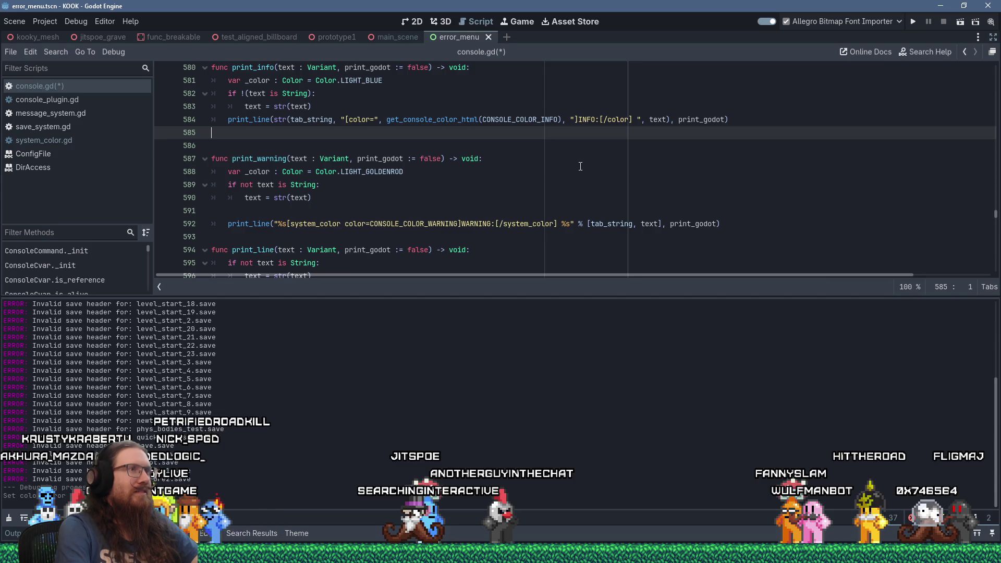
Delete print_info's LIGHT_BLUE _color line and print_error's color_dictionary colour line.
key("Up")
key("Up")
key("Up")
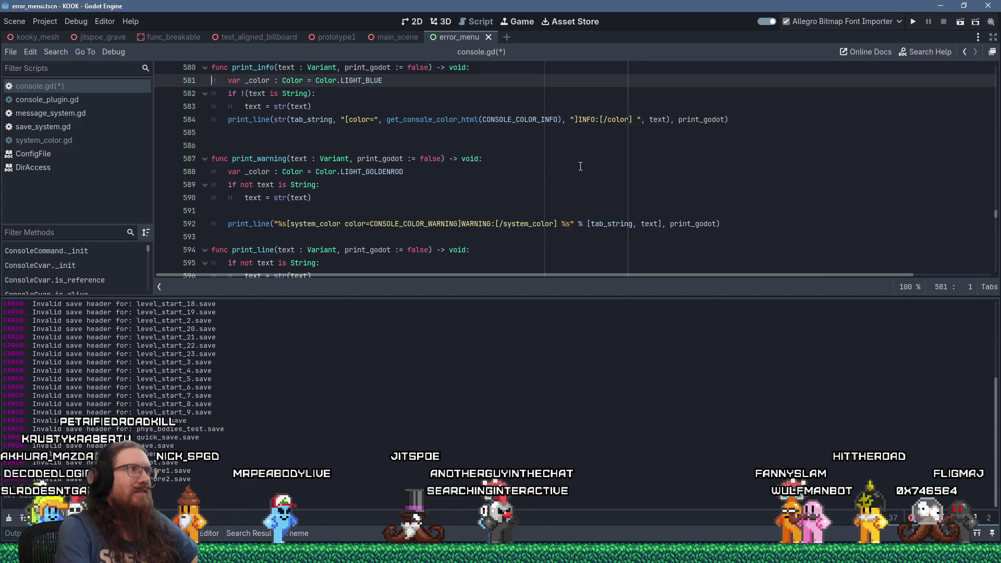
key("ctrl+shift+k")
scroll(580, 166, "up", 3)
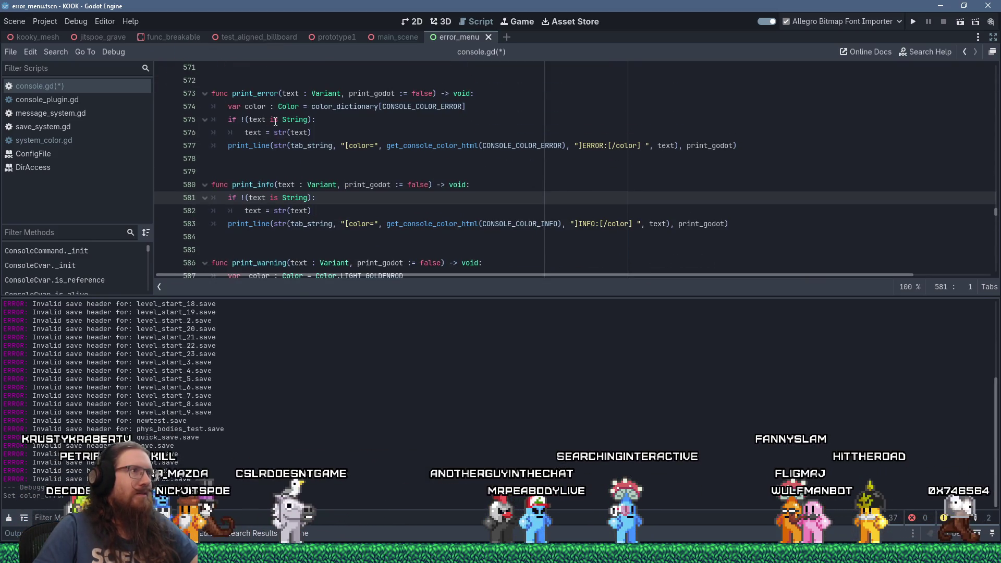
double_click(249, 107)
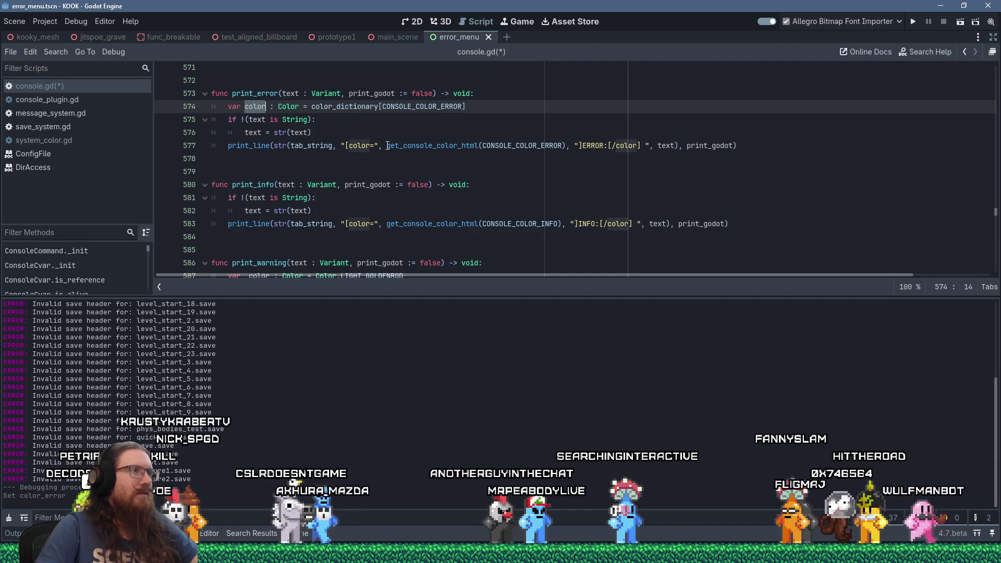
key("ctrl+shift+k")
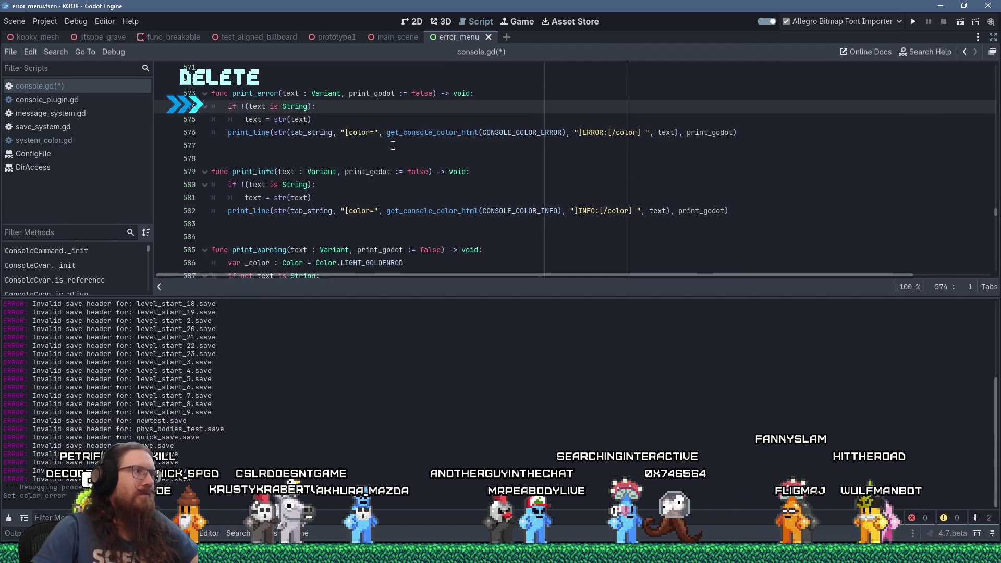
scroll(392, 145, "down", 2)
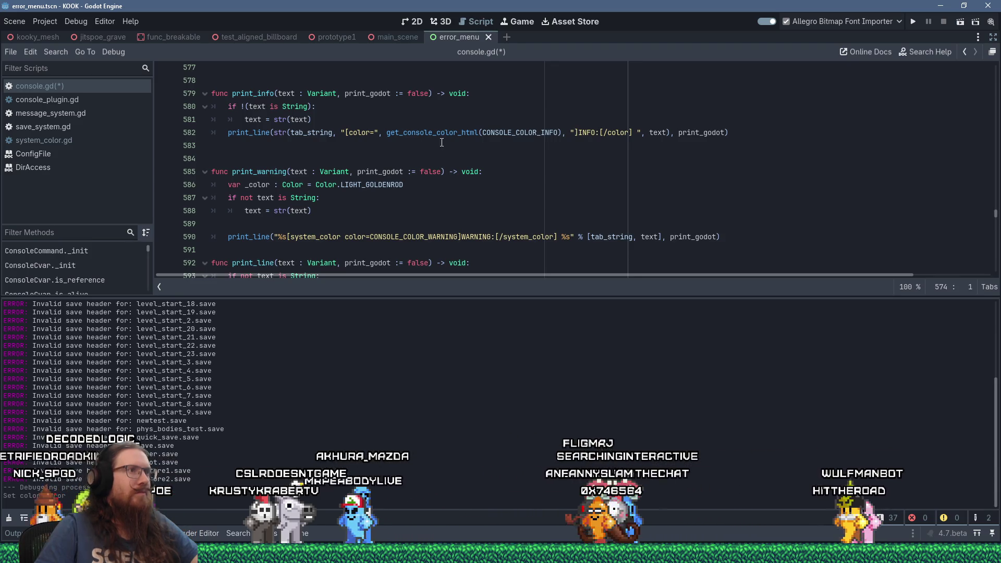
Delete print_warning's LIGHT_GOLDENROD variable and paste print_info's print_line call into it.
left_click(500, 185)
key("shift+Home")
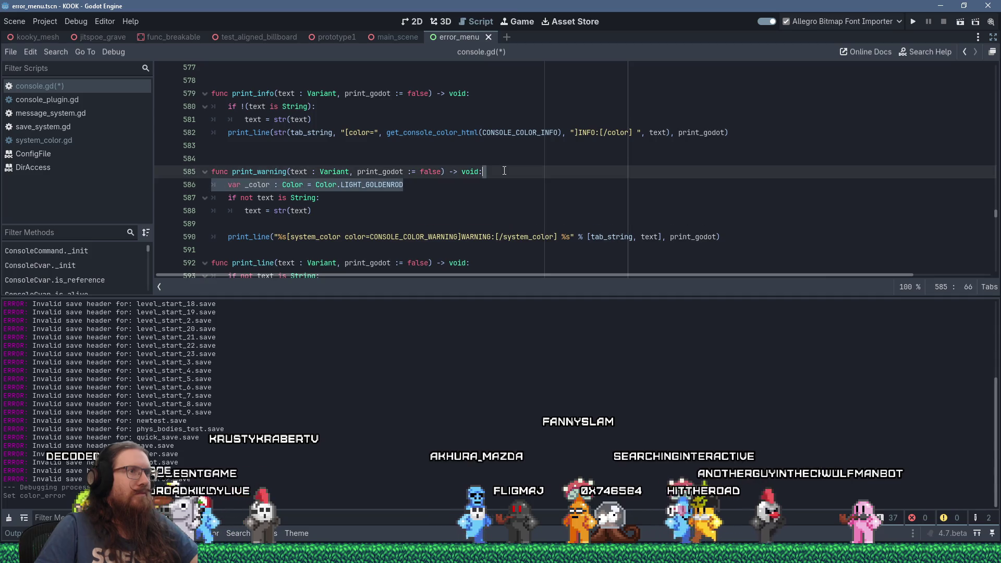
key("ctrl+shift+k")
key("Up")
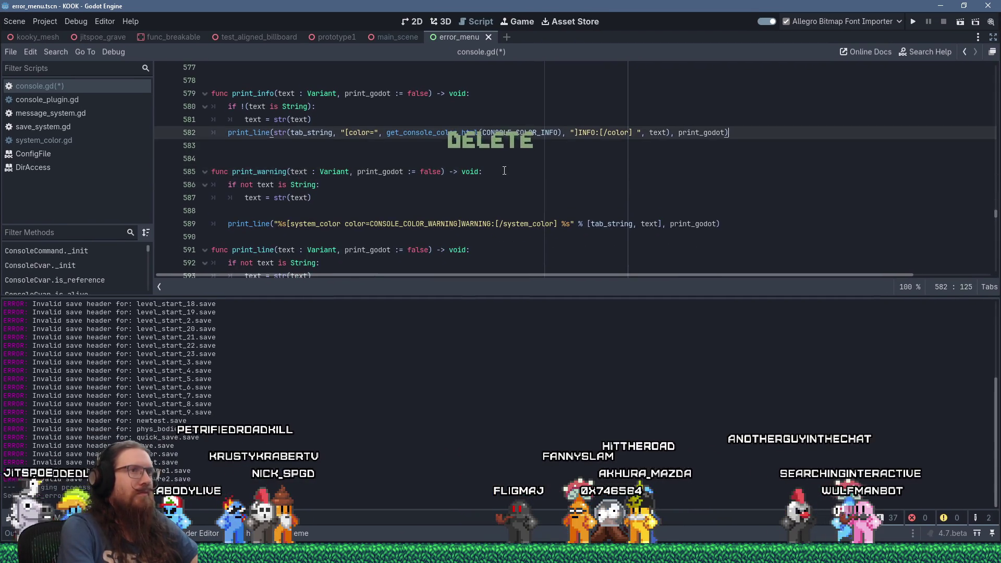
key("shift+End")
key("Down")
key("Down")
key("Down")
key("Return")
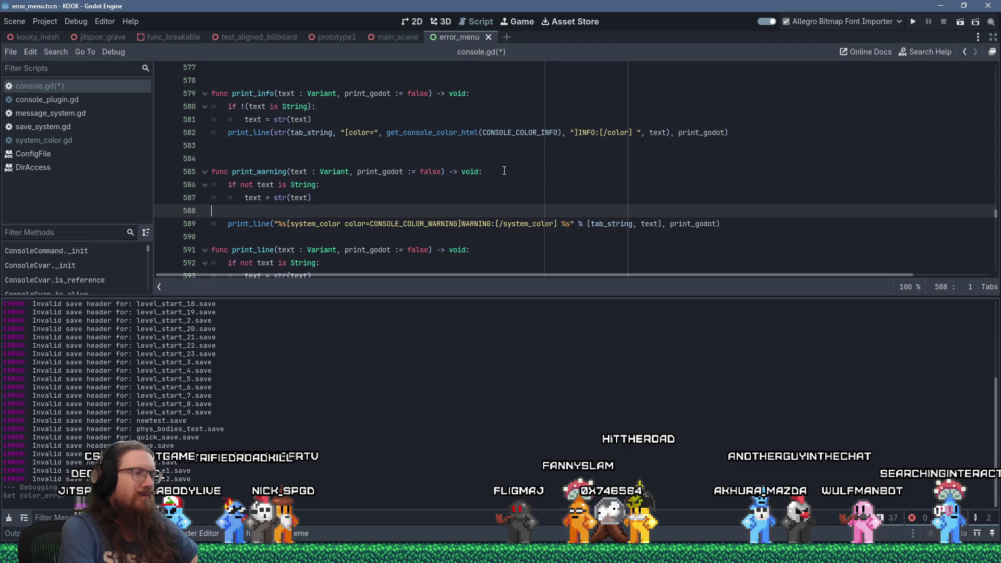
key("shift+Insert")
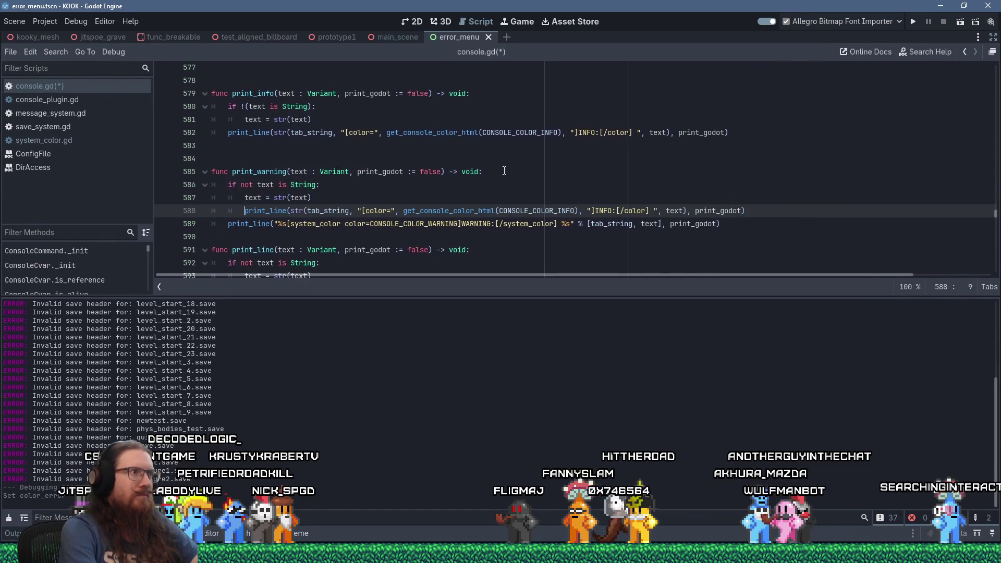
Change the pasted call's CONSOLE_COLOR_INFO to CONSOLE_COLOR_WARNING.
double_click(427, 224)
right_click(426, 224)
left_click(459, 290)
left_click(516, 210)
double_click(516, 211)
key("ctrl+v")
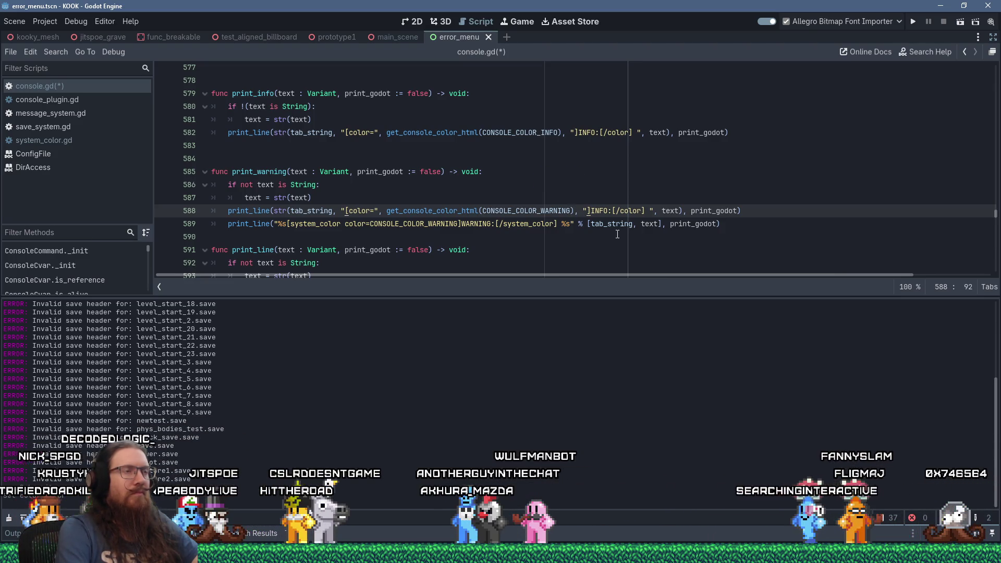
Remove the old system_color warning line and search the script for system_color.
key("Down")
key("Home")
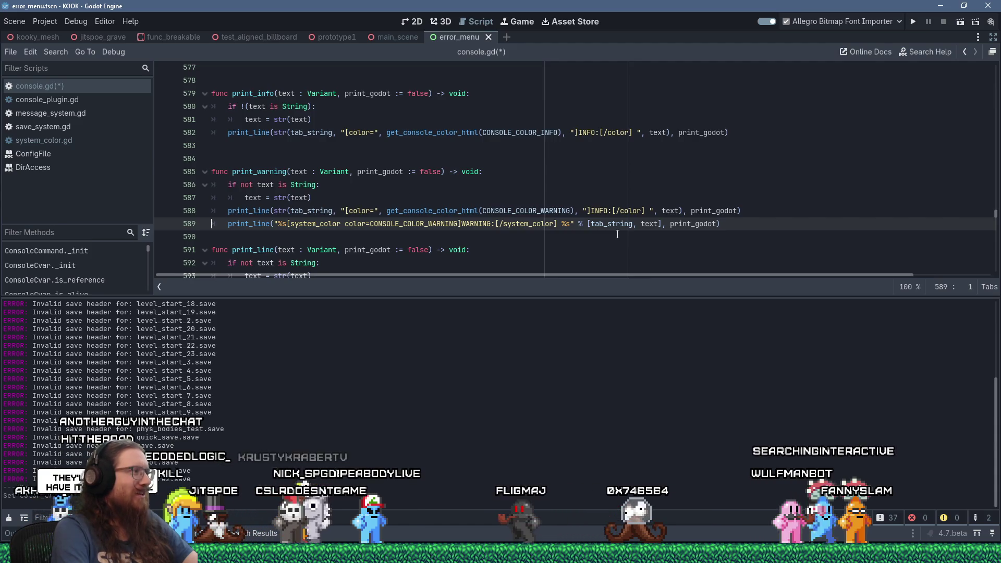
key("shift+Down")
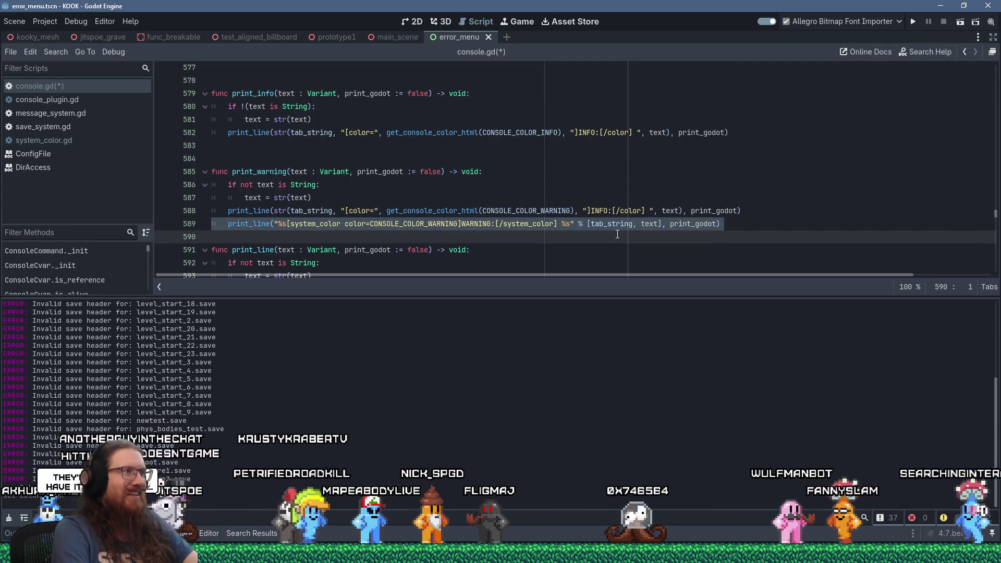
key("Return")
key("Down")
key("Down")
key("Down")
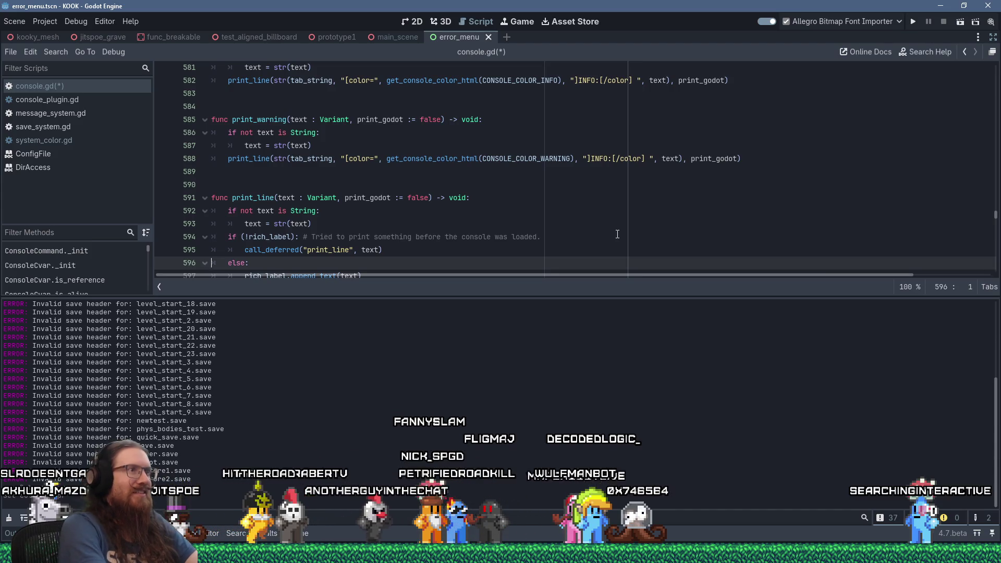
key("ctrl+f")
type("system_color")
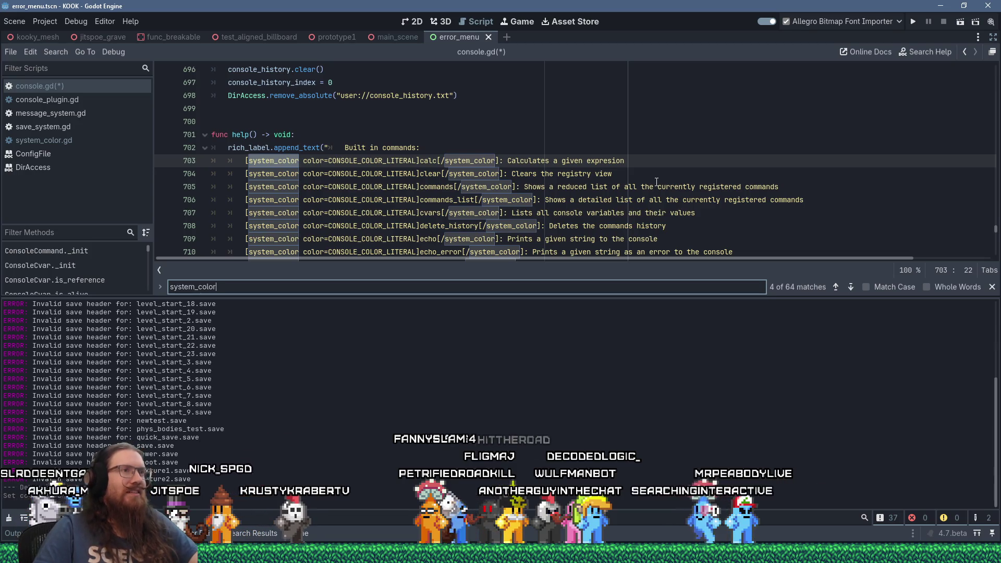
scroll(656, 181, "down", 4)
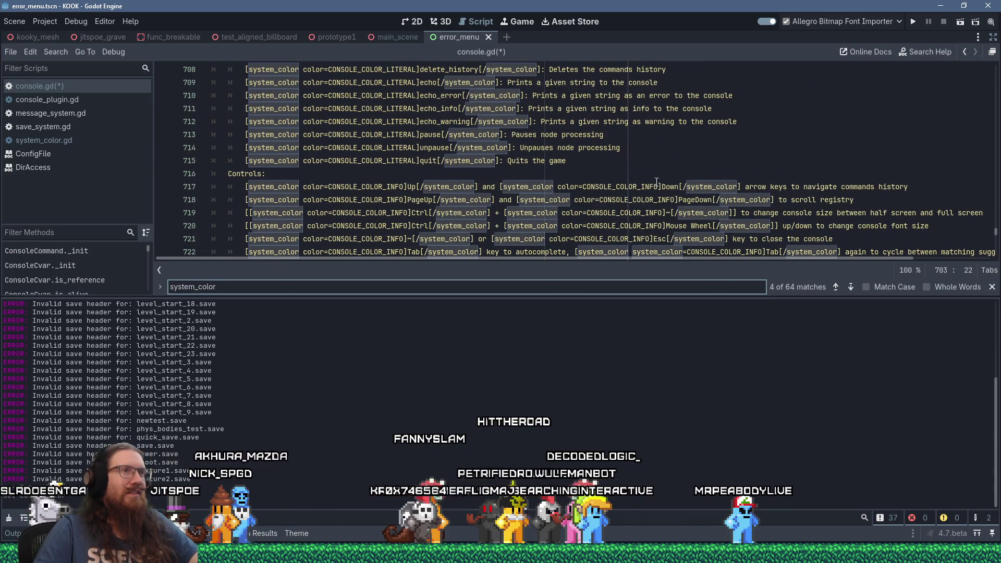
scroll(656, 181, "up", 4)
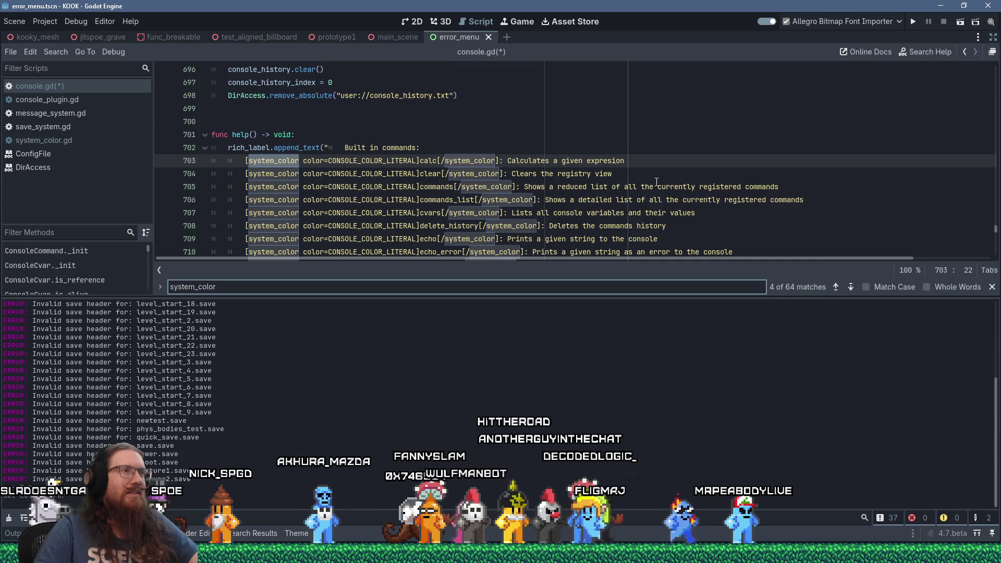
scroll(656, 180, "down", 4)
scroll(656, 181, "up", 2)
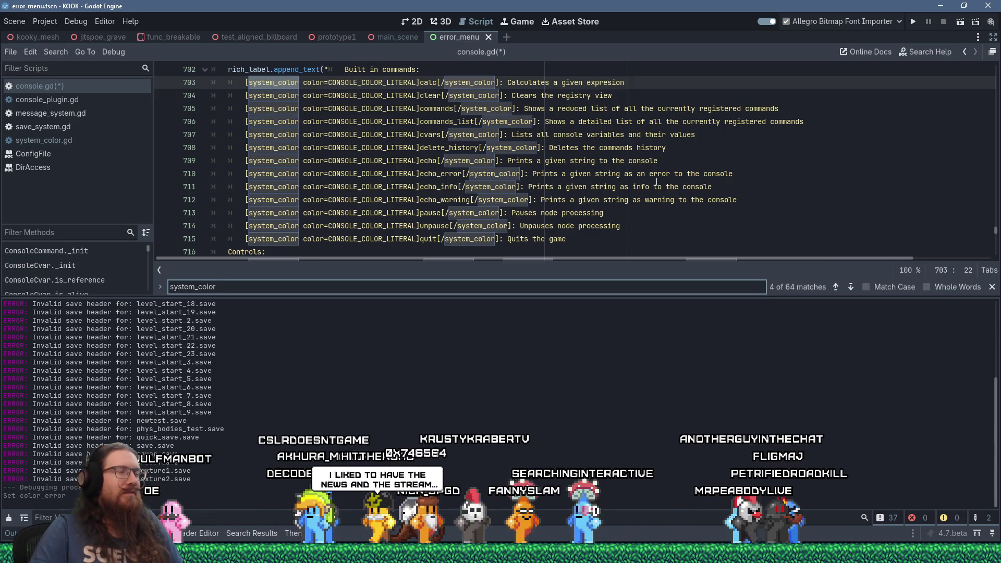
scroll(656, 181, "up", 1)
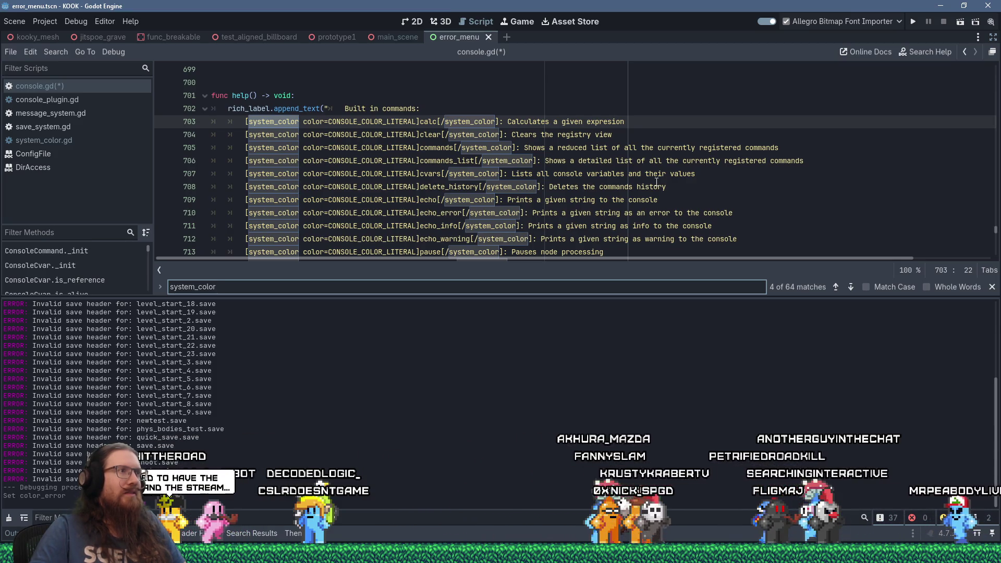
scroll(656, 181, "down", 2)
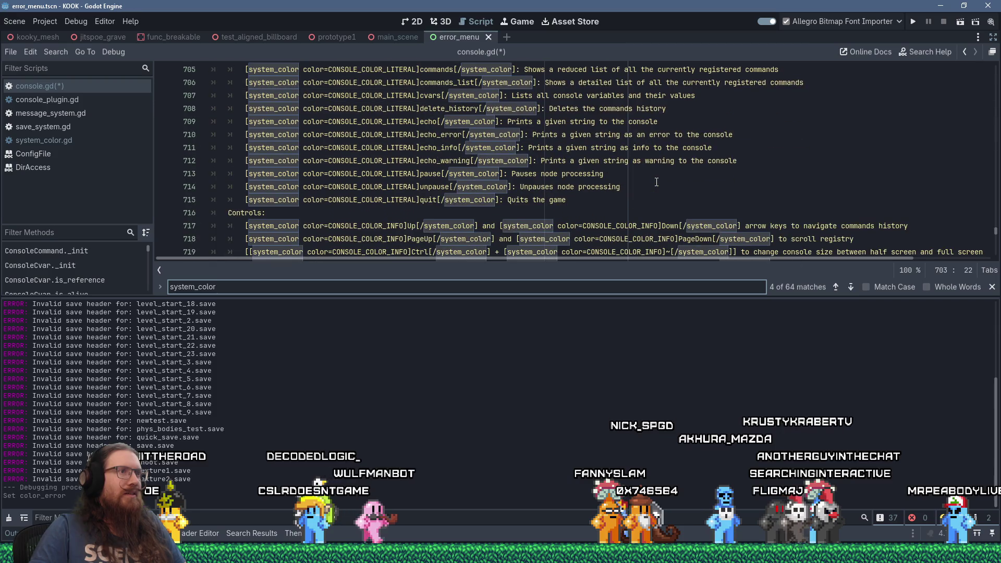
scroll(656, 182, "down", 2)
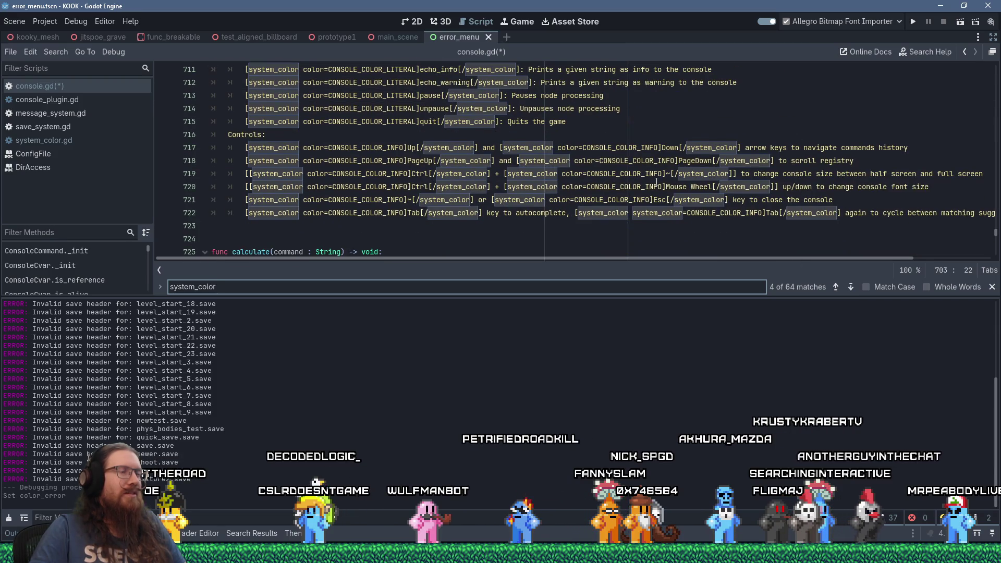
scroll(656, 181, "down", 2)
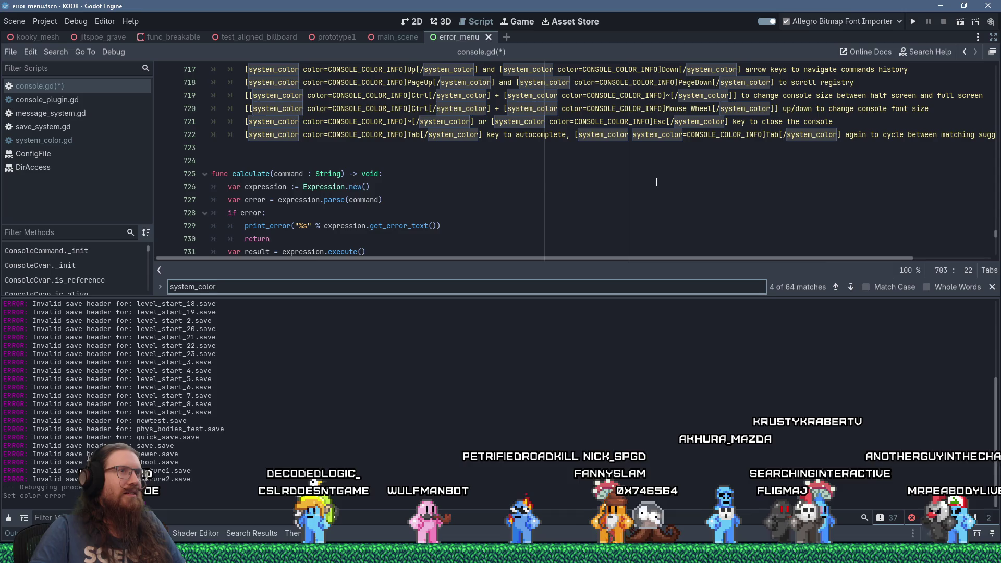
scroll(656, 181, "down", 1)
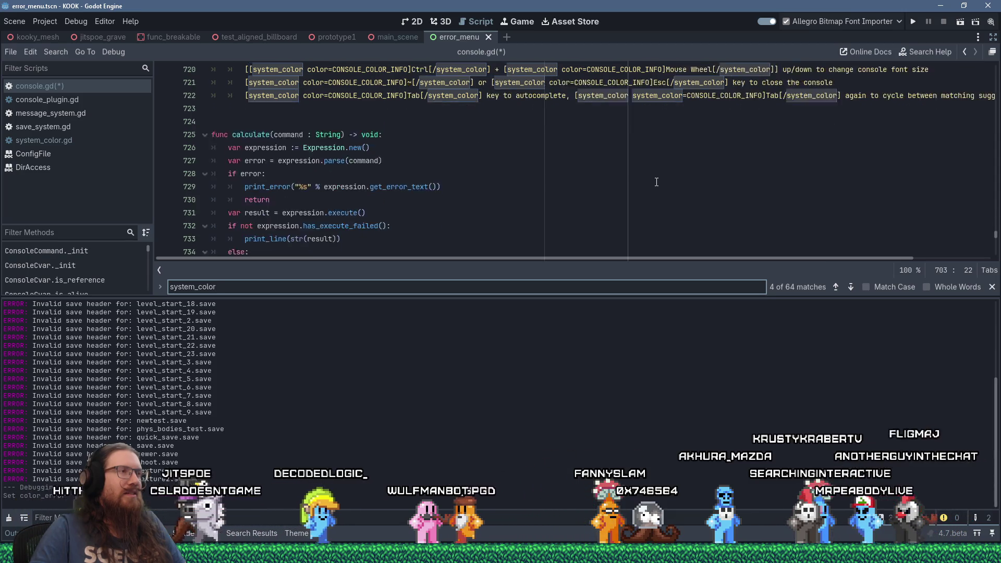
scroll(656, 182, "down", 14)
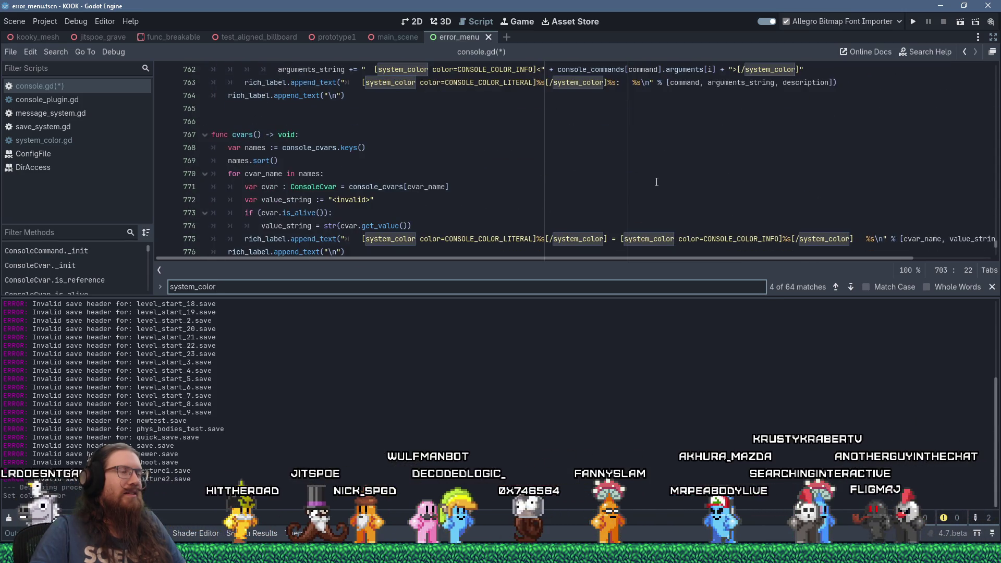
scroll(656, 181, "up", 4)
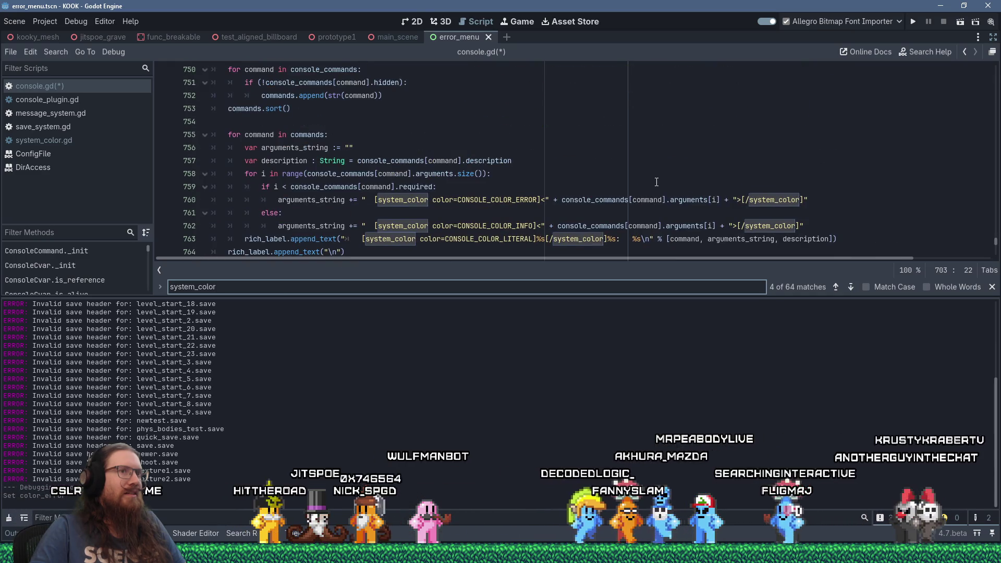
scroll(656, 182, "up", 3)
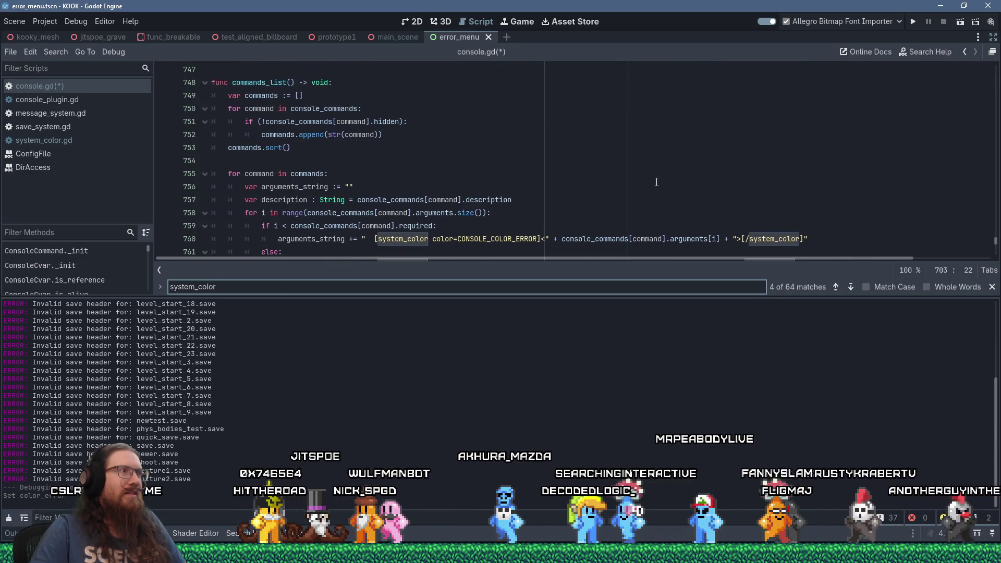
scroll(656, 182, "down", 3)
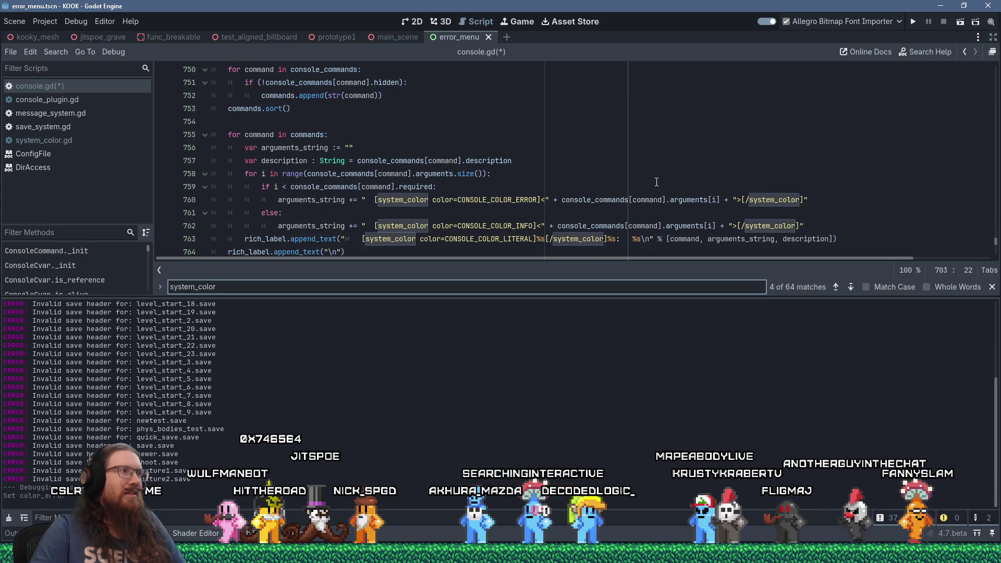
scroll(656, 182, "up", 1)
scroll(656, 182, "down", 4)
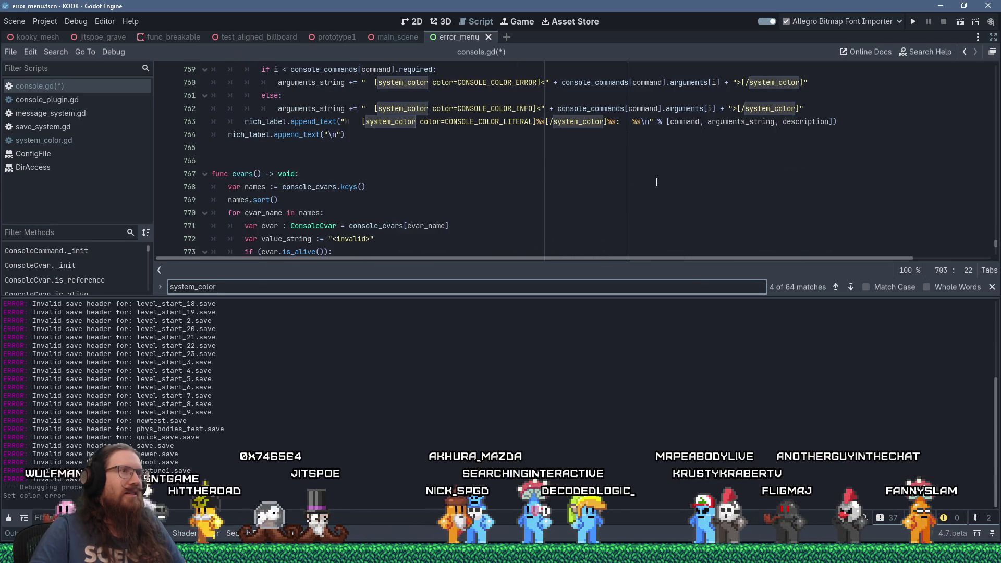
scroll(656, 182, "down", 3)
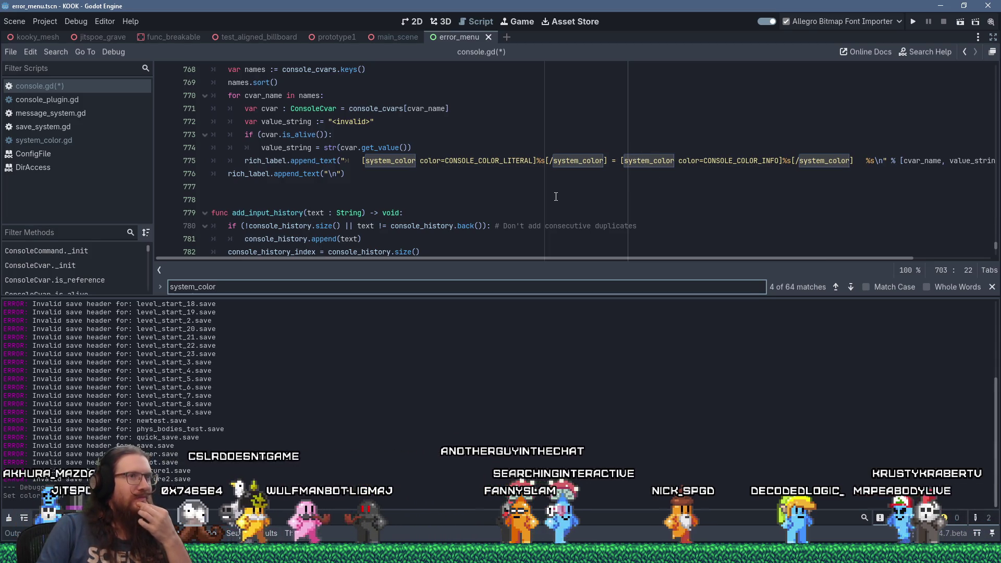
scroll(555, 196, "up", 3)
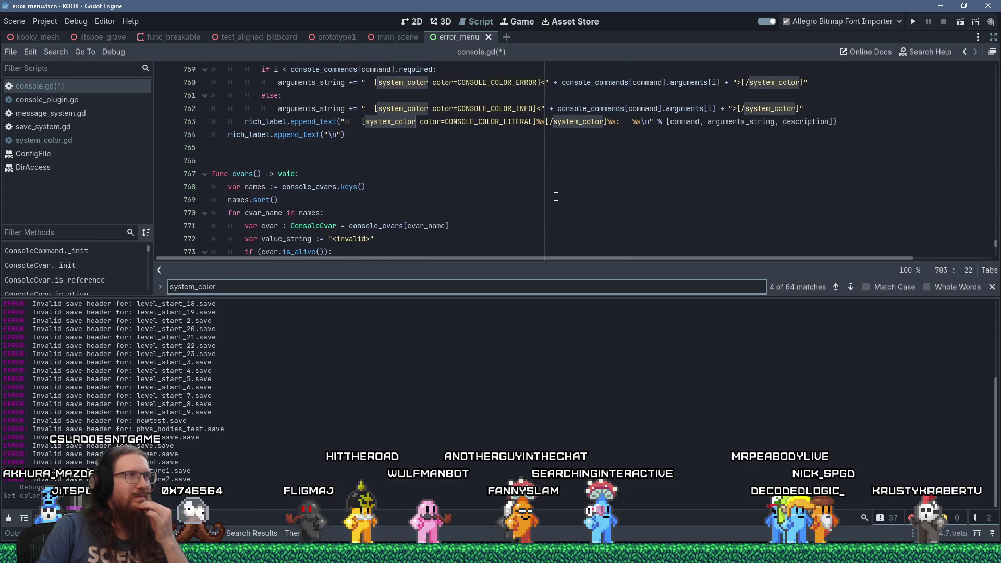
scroll(556, 196, "up", 17)
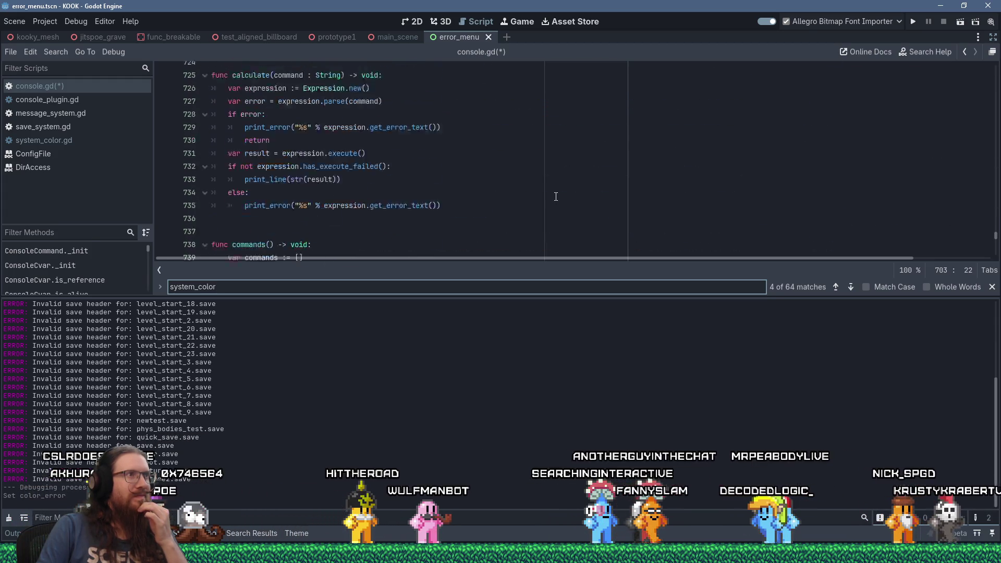
scroll(556, 197, "up", 2)
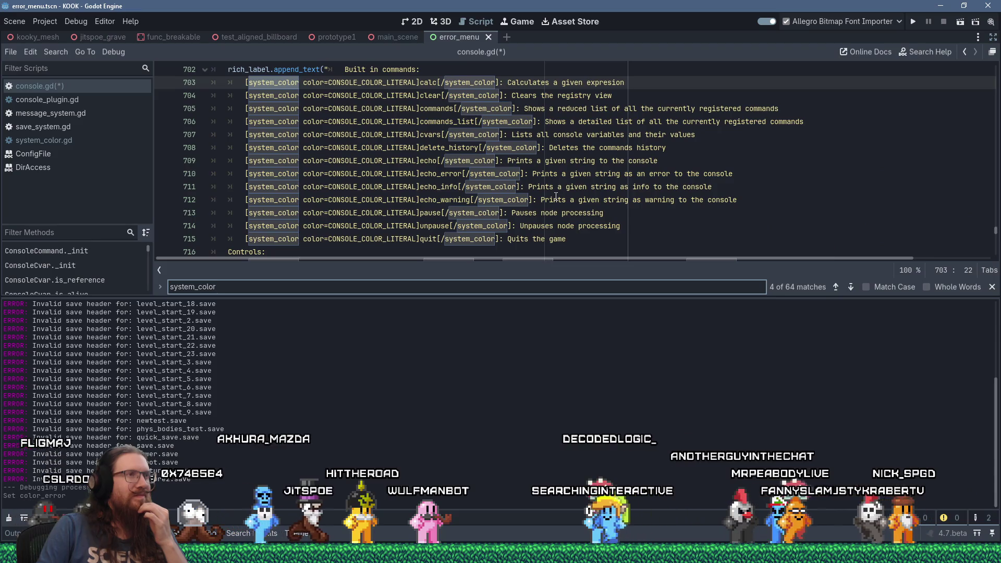
scroll(555, 197, "up", 1)
scroll(555, 196, "up", 2)
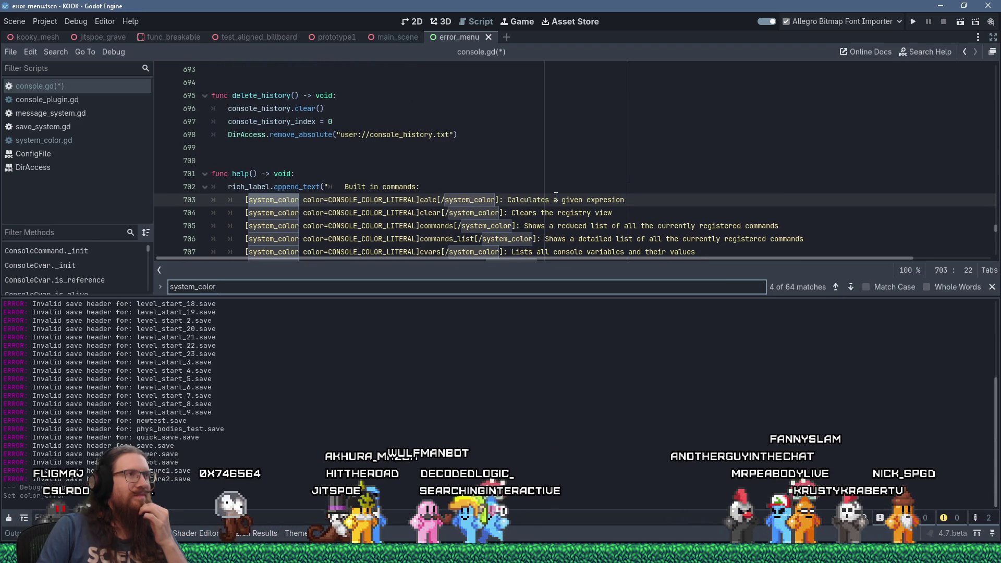
scroll(556, 196, "down", 6)
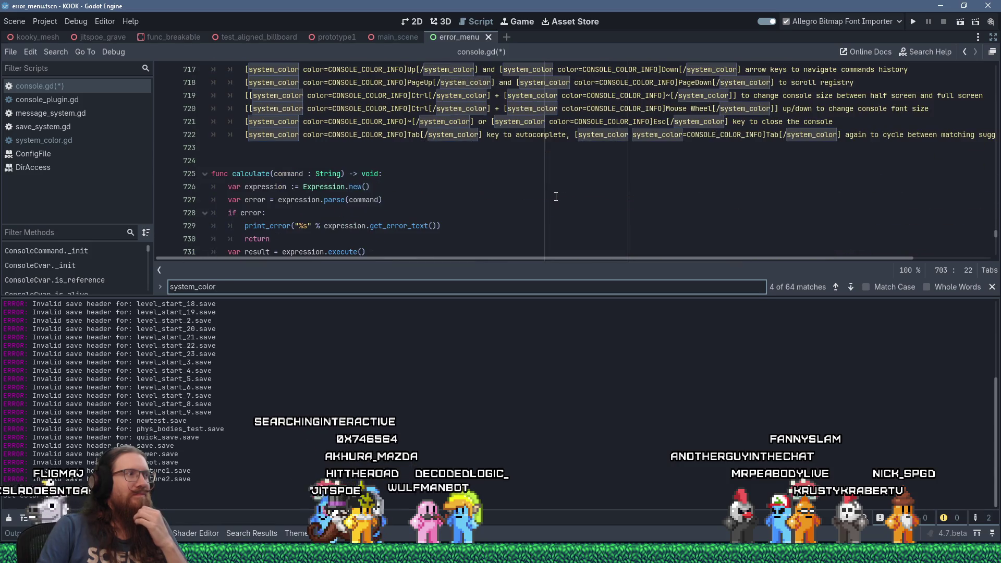
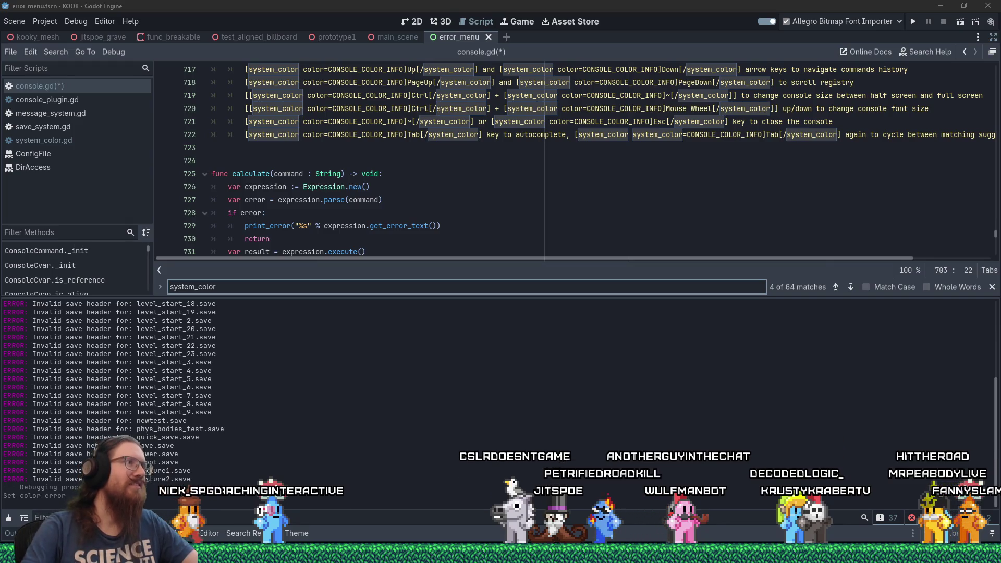
Bring the script editor back and scroll console.gd to the help() function near line 702.
left_click(417, 147)
scroll(420, 156, "up", 7)
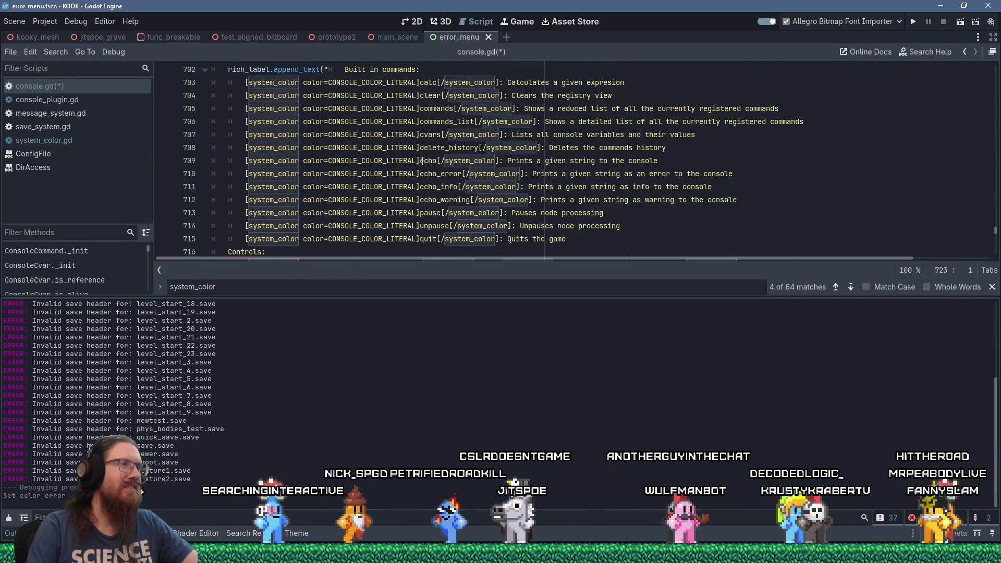
scroll(335, 135, "down", 4)
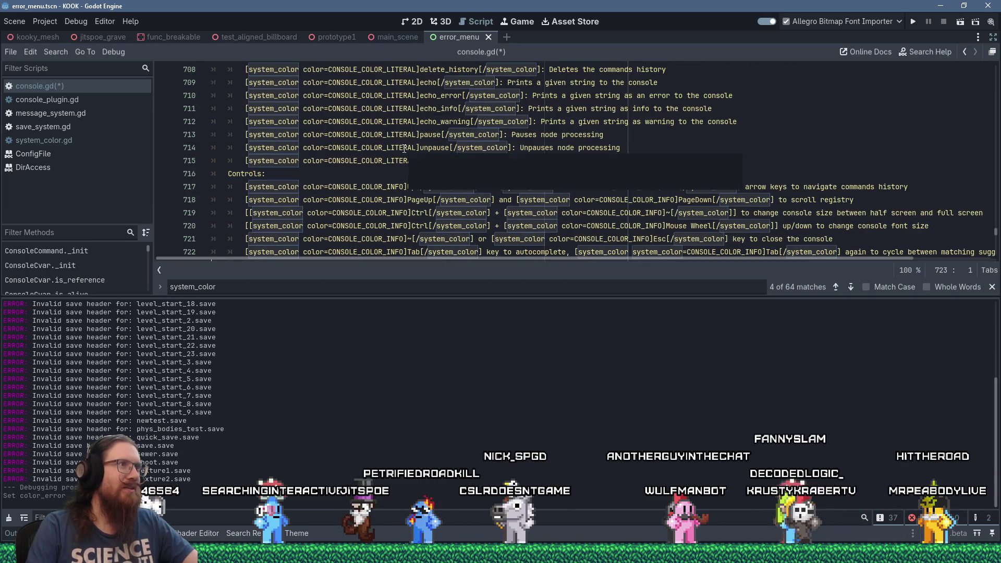
left_click(336, 134)
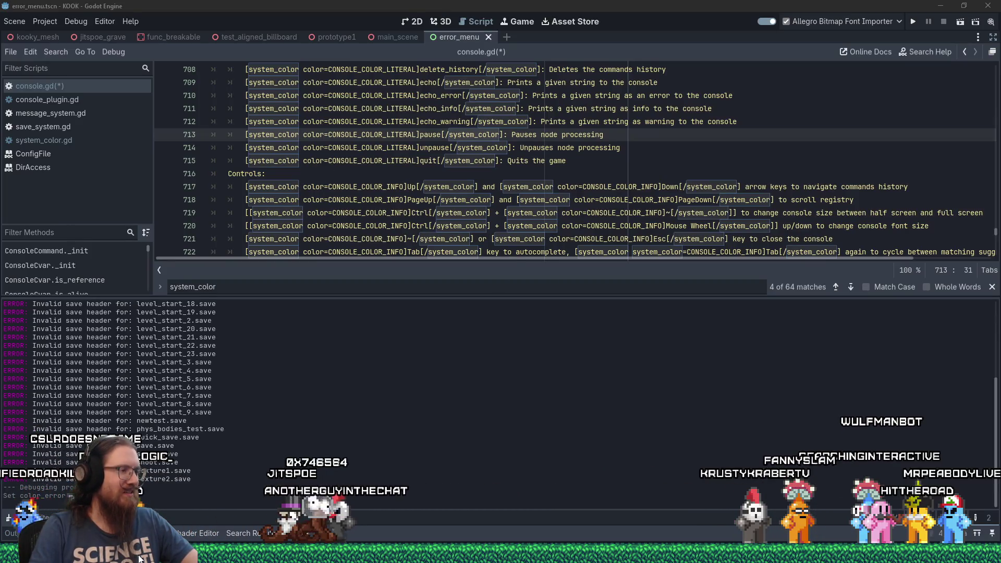
mouse_move(140, 559)
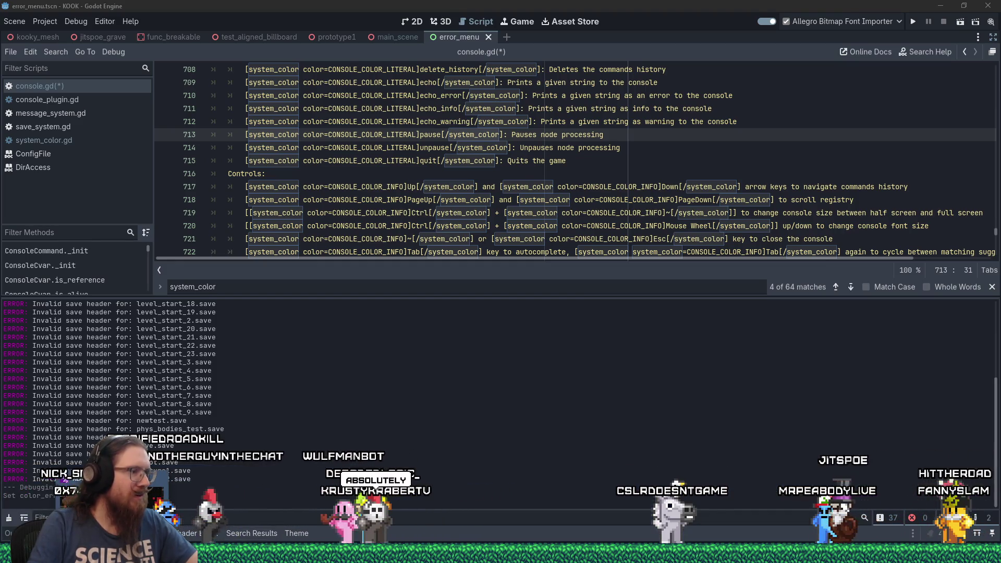
mouse_move(258, 560)
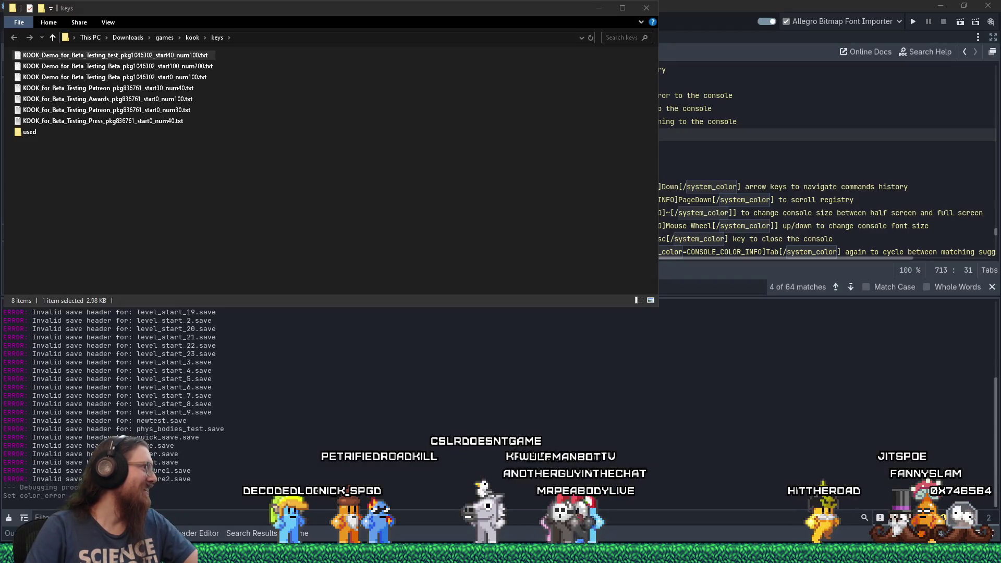
left_click(726, 2)
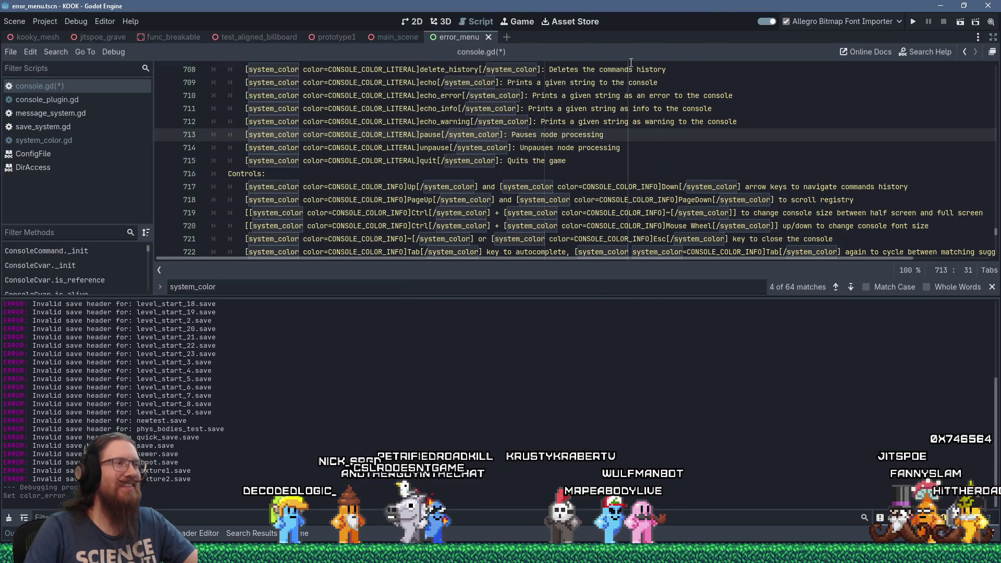
scroll(660, 137, "up", 2)
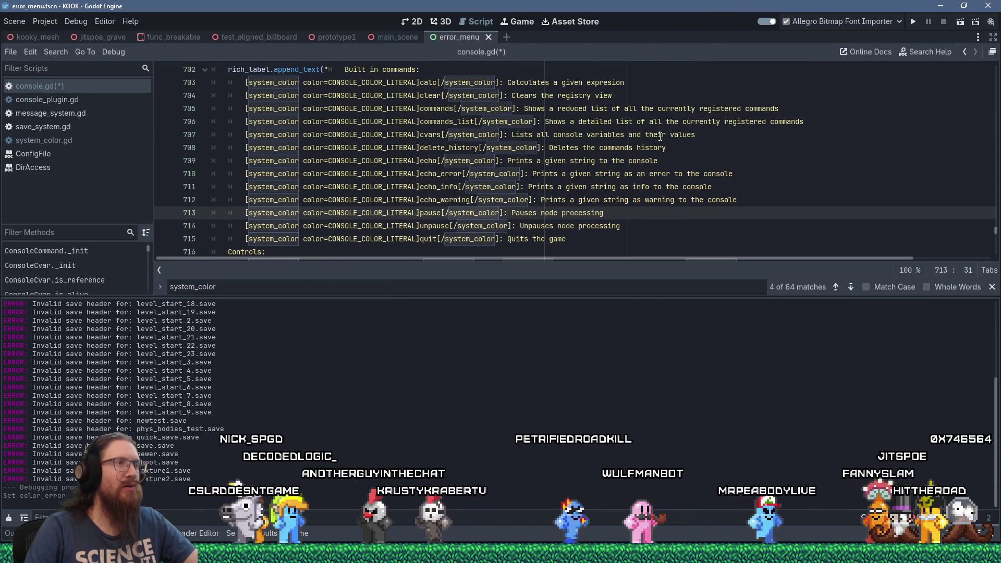
scroll(660, 137, "up", 1)
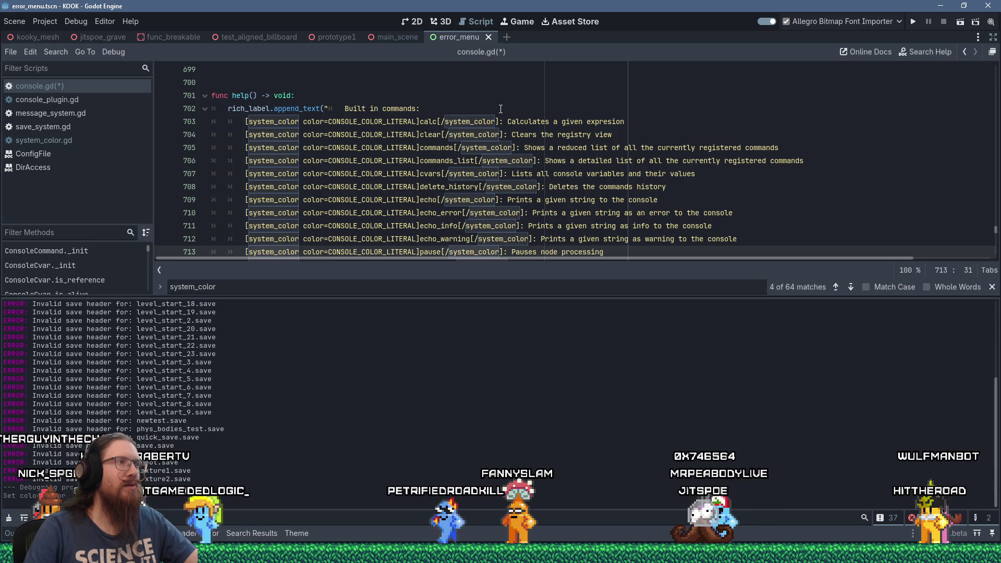
scroll(500, 109, "down", 5)
scroll(501, 109, "down", 1)
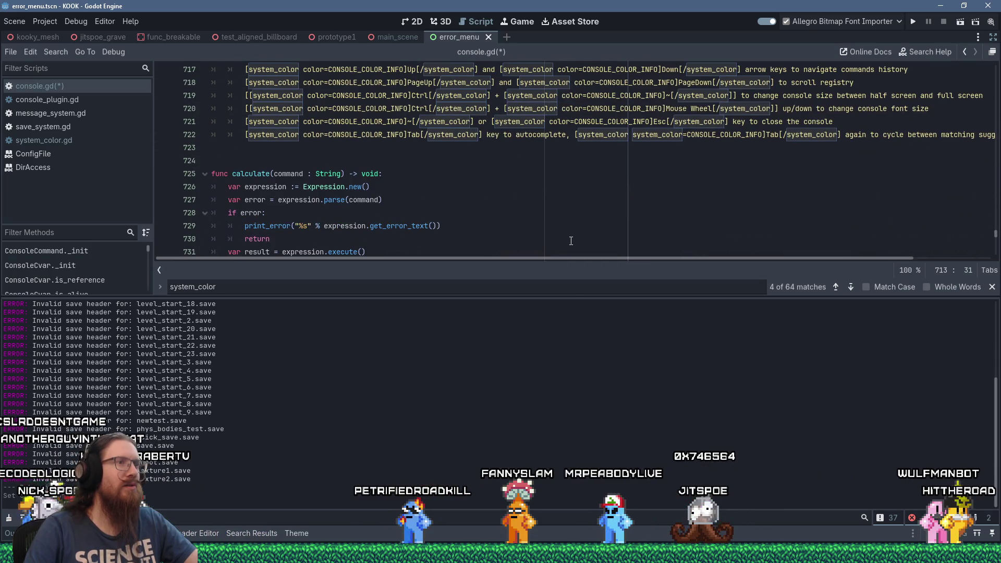
left_click_drag(575, 258, 811, 277)
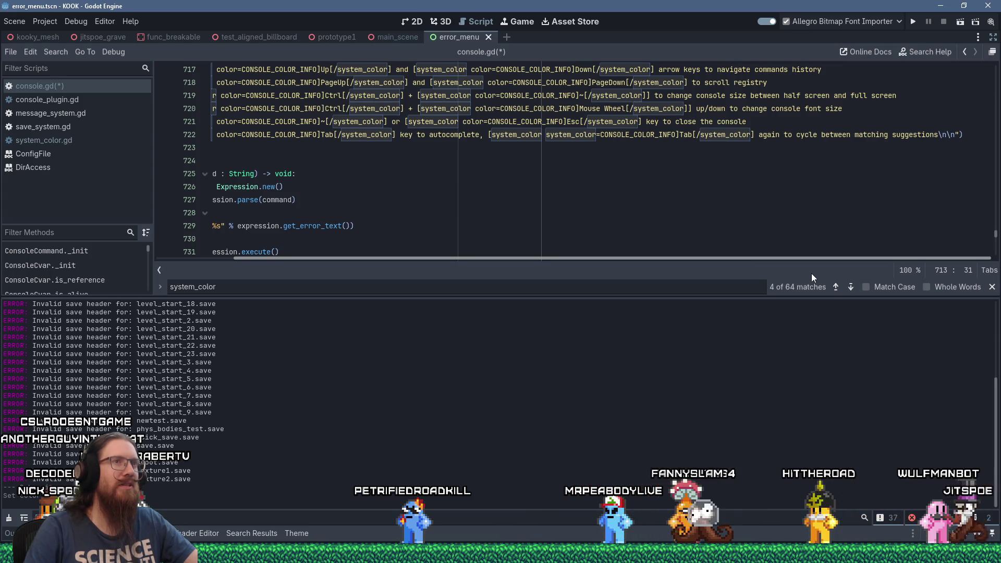
left_click_drag(811, 277, 565, 250)
scroll(565, 245, "up", 8)
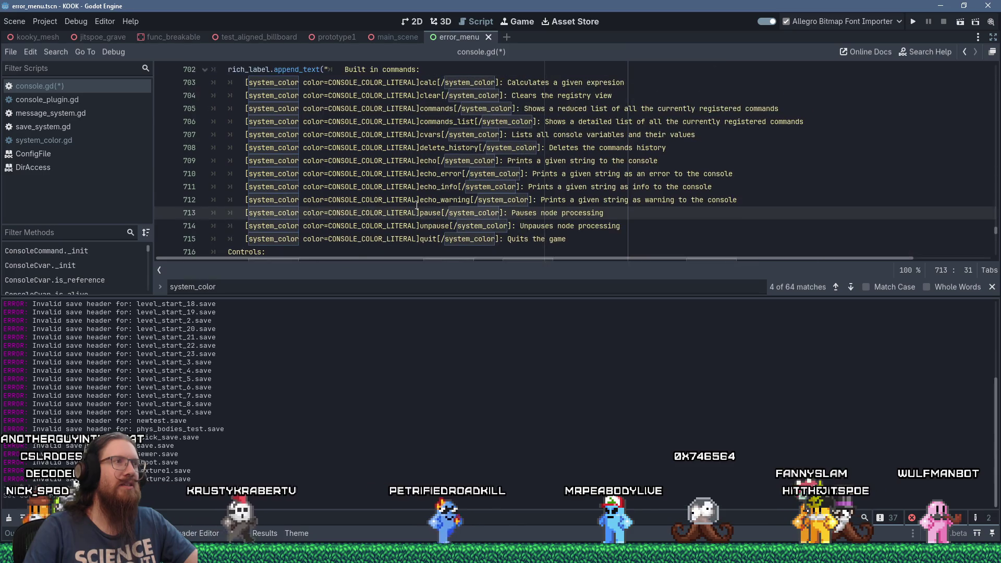
scroll(417, 205, "down", 2)
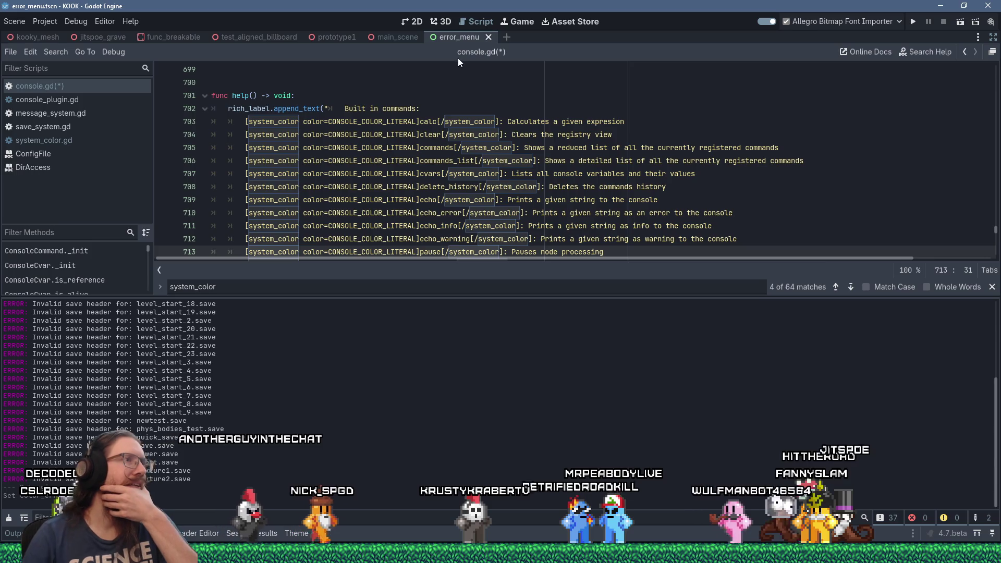
Insert a new line under func help() on line 702 for the var declaration.
left_click(425, 110)
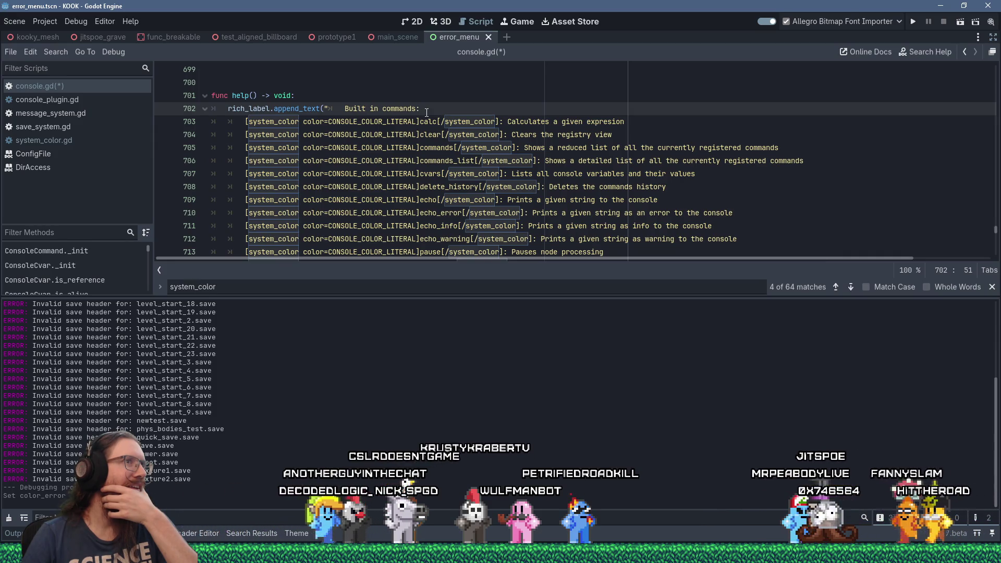
left_click_drag(340, 109, 428, 147)
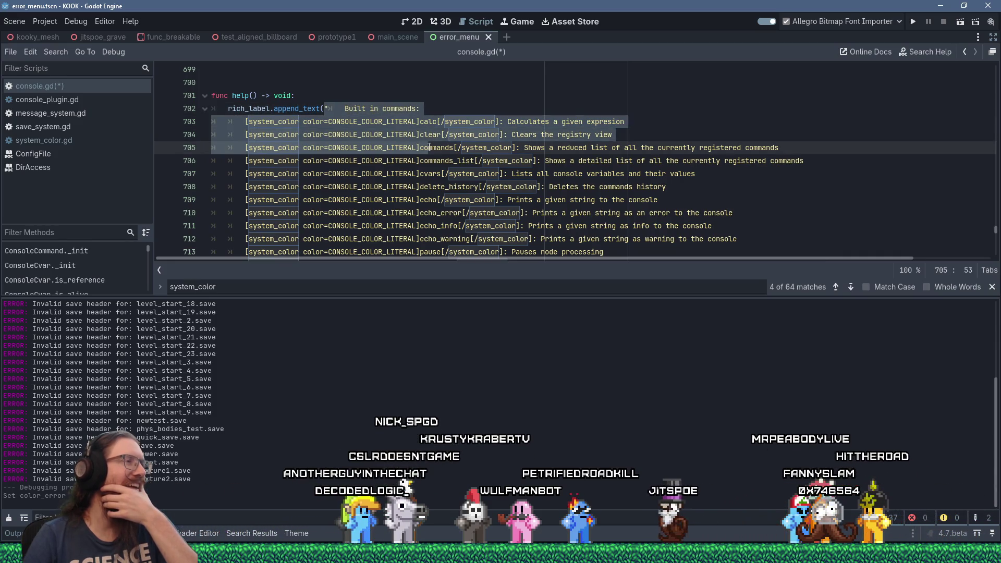
left_click(465, 106)
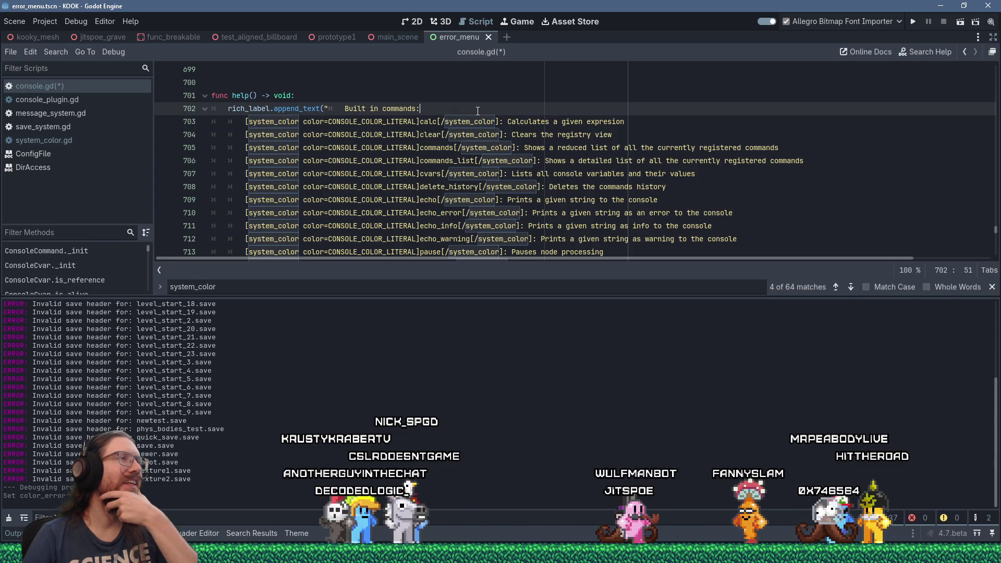
scroll(477, 111, "down", 5)
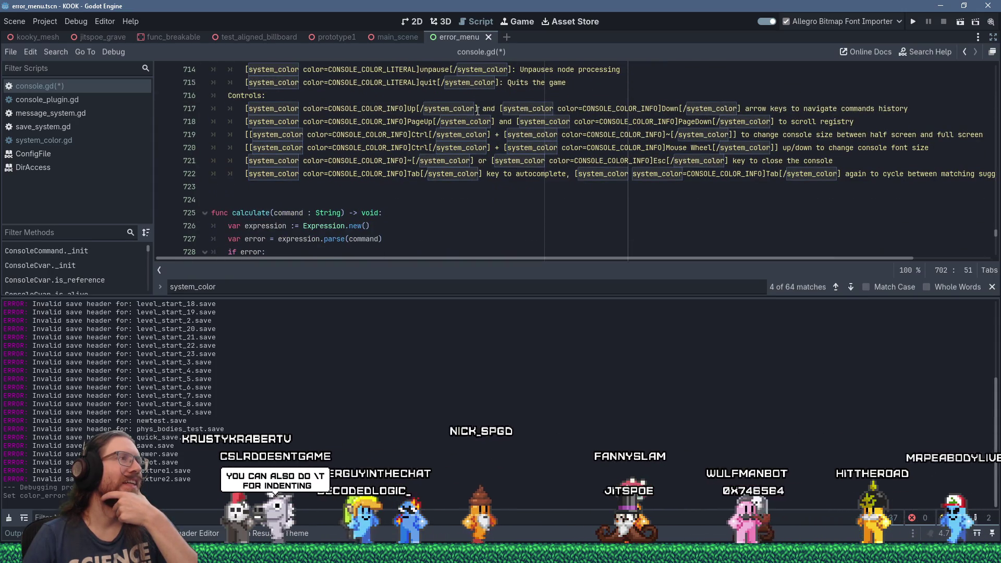
scroll(492, 163, "up", 6)
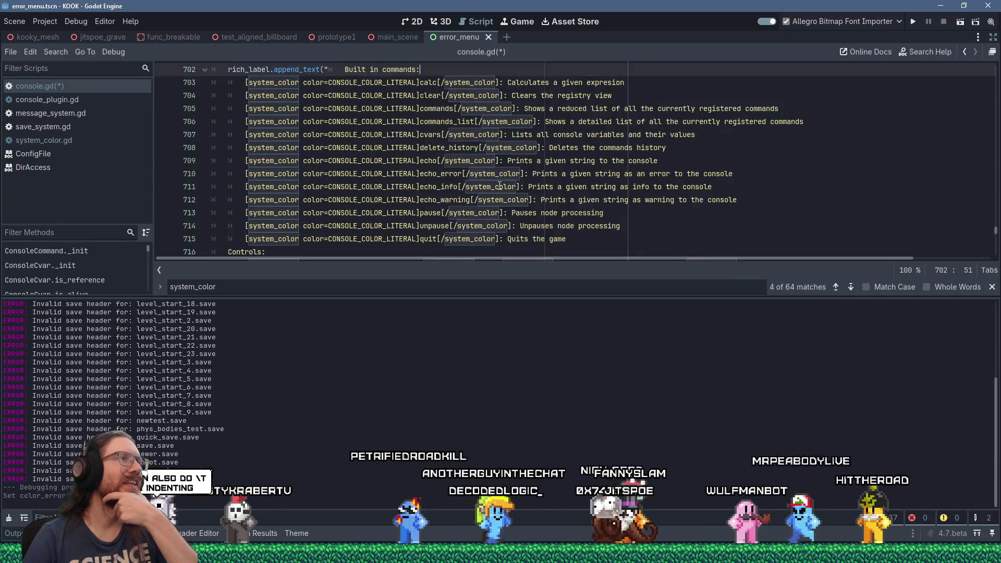
left_click(331, 136)
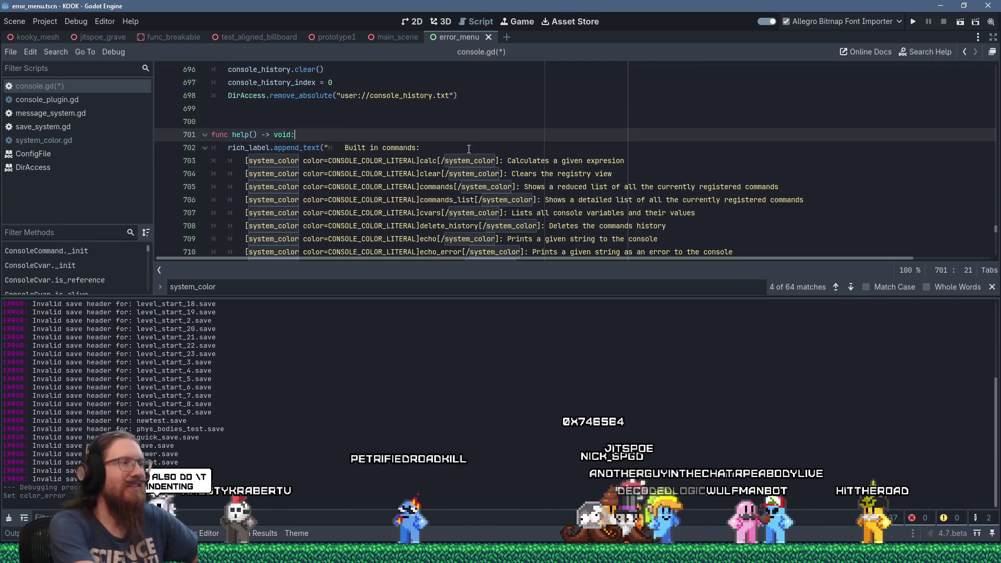
key("Return")
type("var")
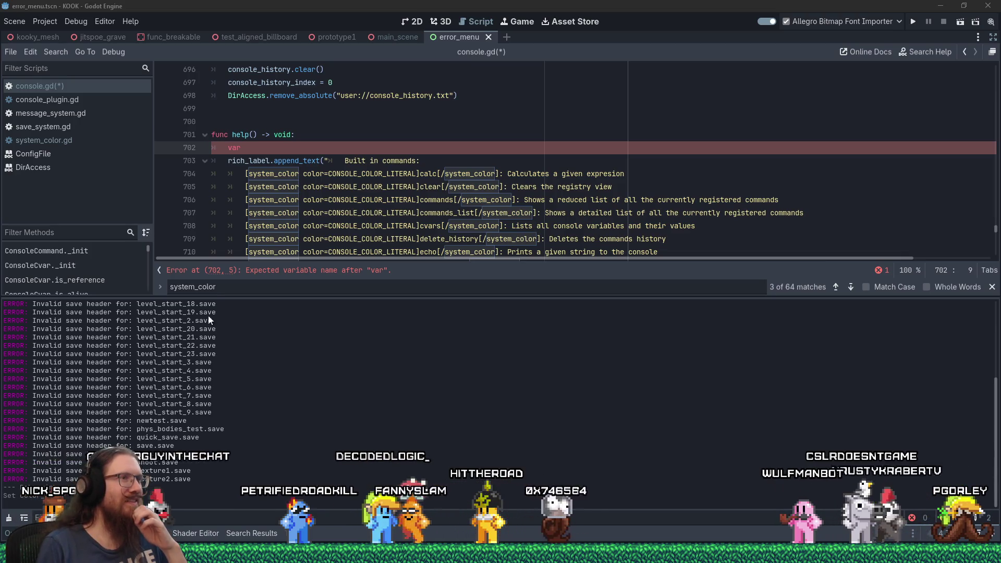
left_click(275, 146)
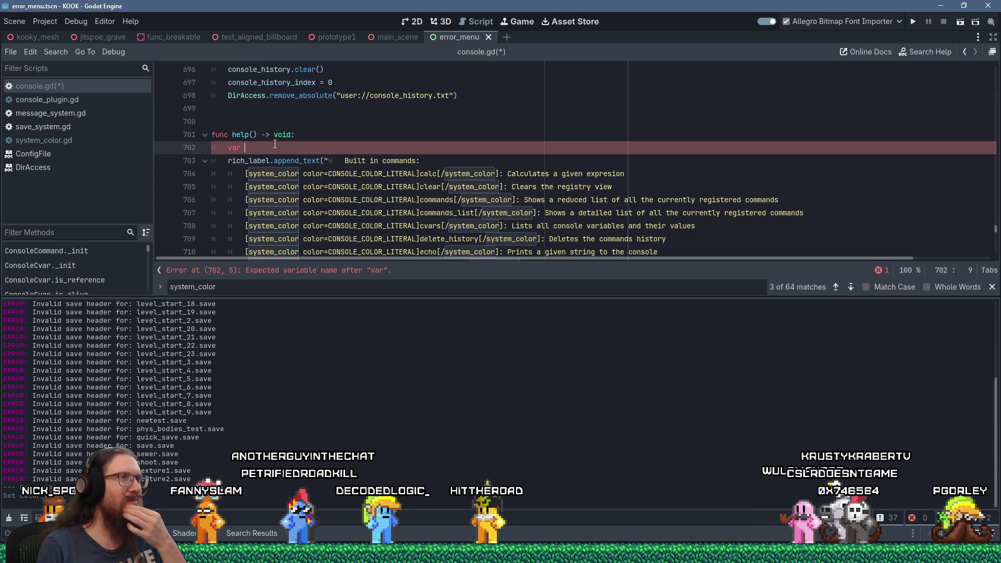
scroll(274, 144, "down", 1)
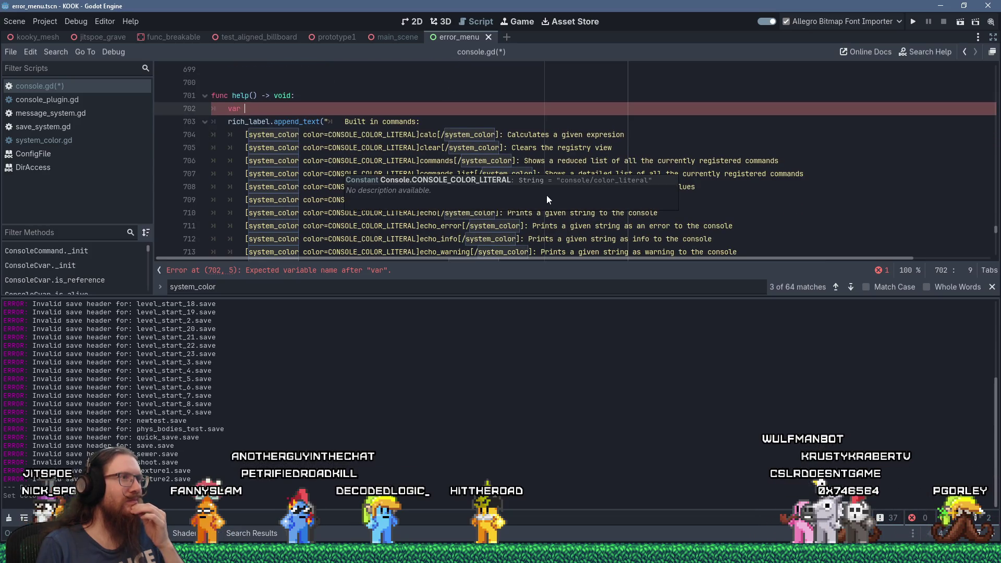
scroll(325, 179, "down", 2)
scroll(325, 178, "up", 2)
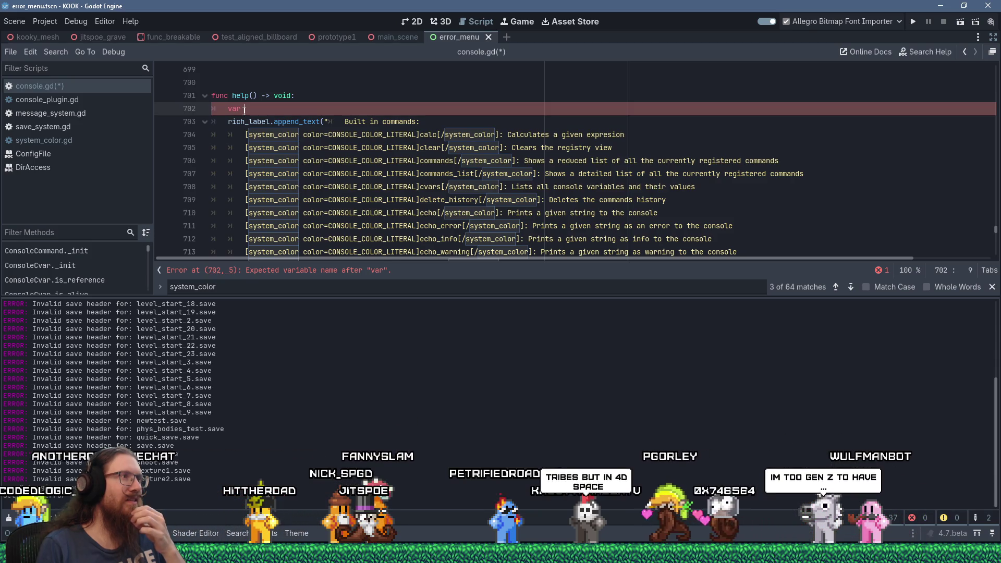
scroll(338, 171, "down", 4)
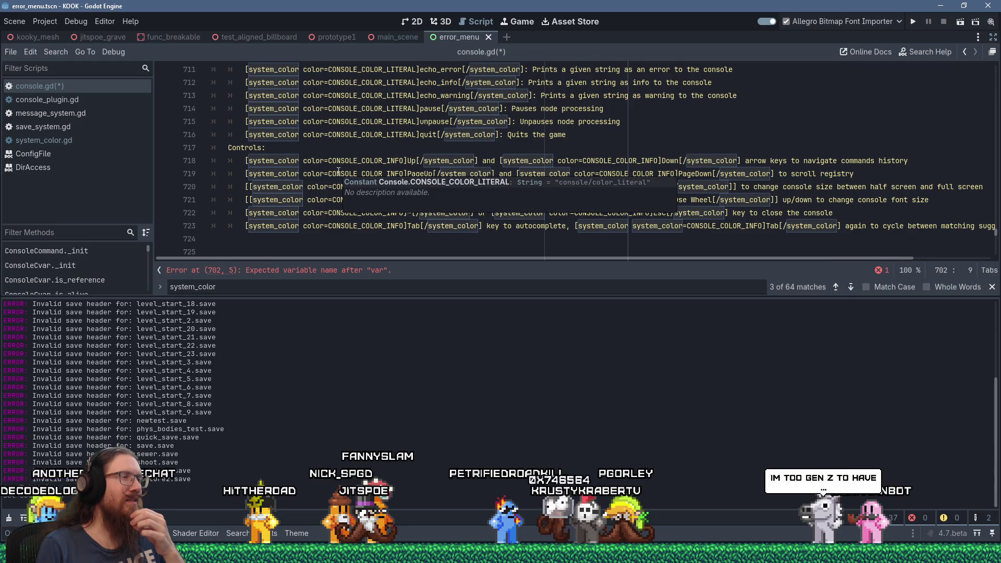
scroll(338, 172, "up", 4)
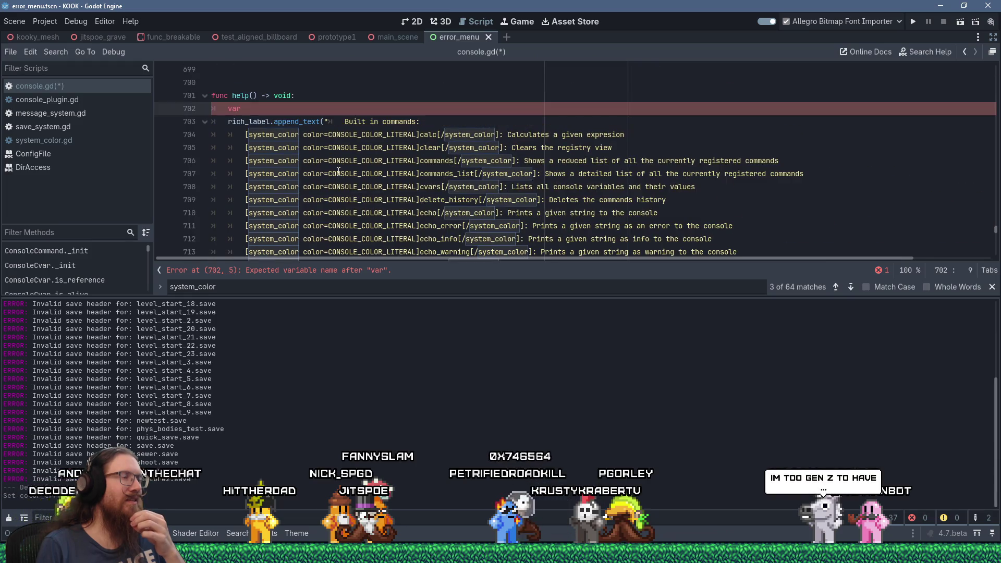
left_click(314, 81)
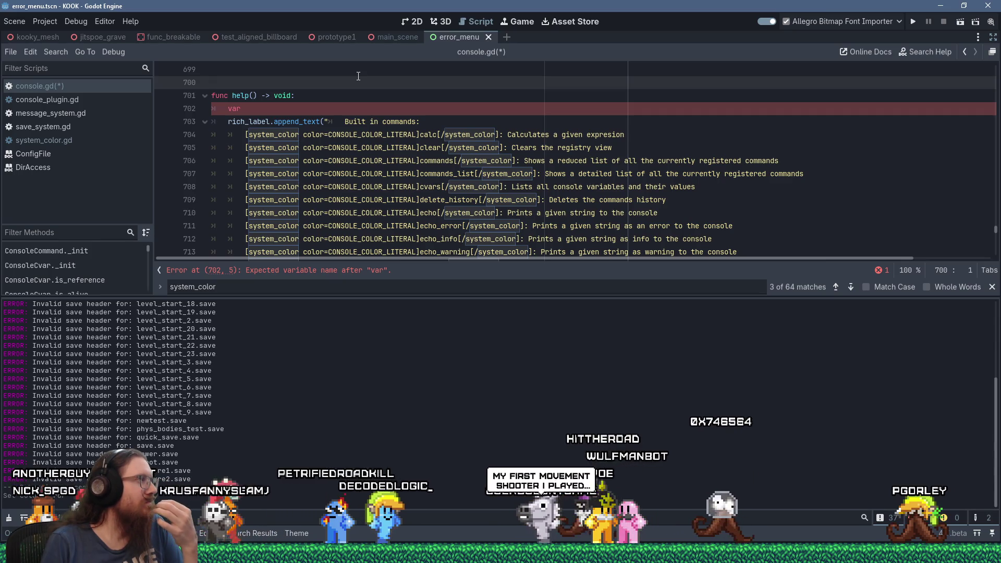
scroll(385, 194, "down", 6)
On empty line 700, type func tag_color(text : String, color_type : String).
scroll(384, 195, "down", 15)
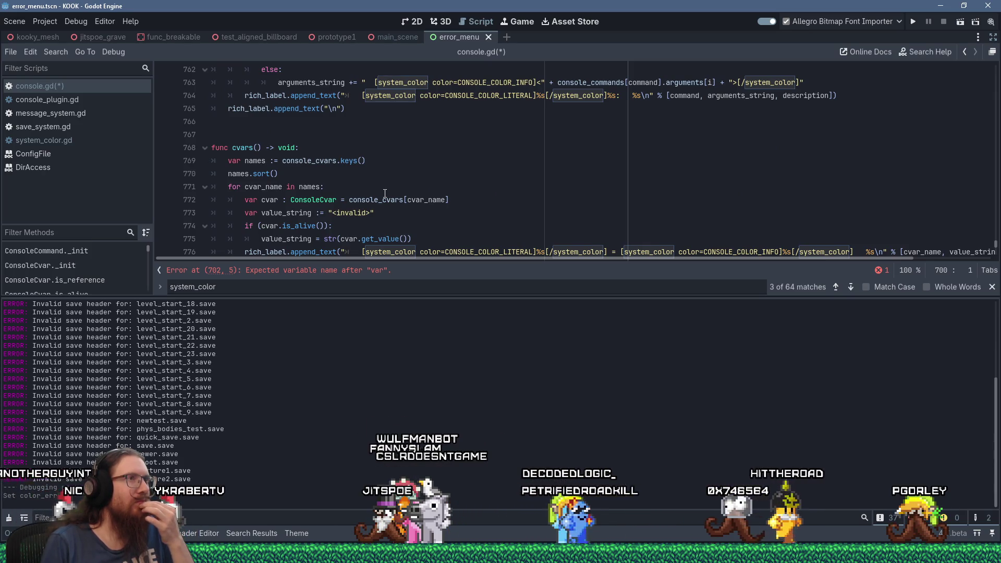
scroll(385, 193, "up", 2)
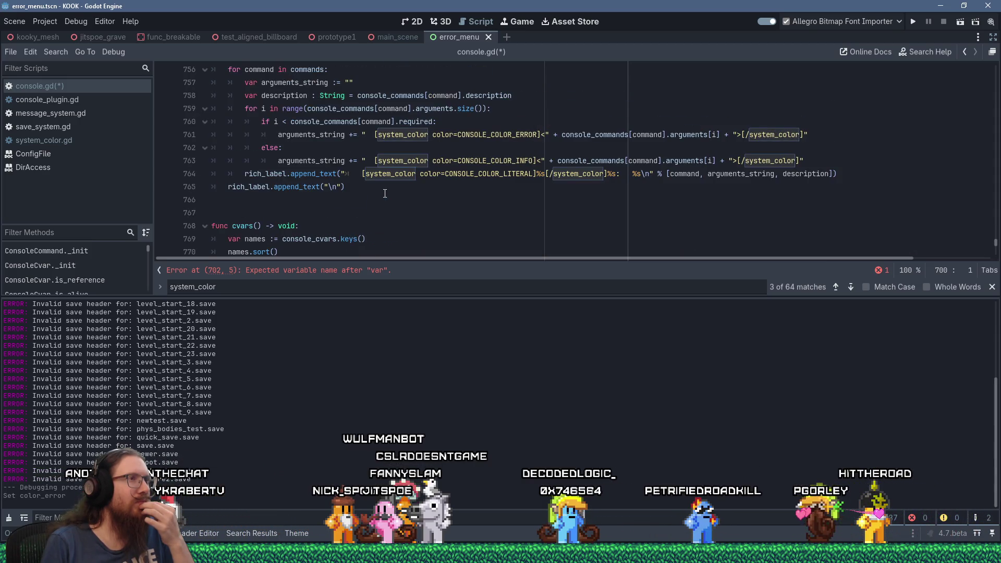
scroll(385, 194, "up", 14)
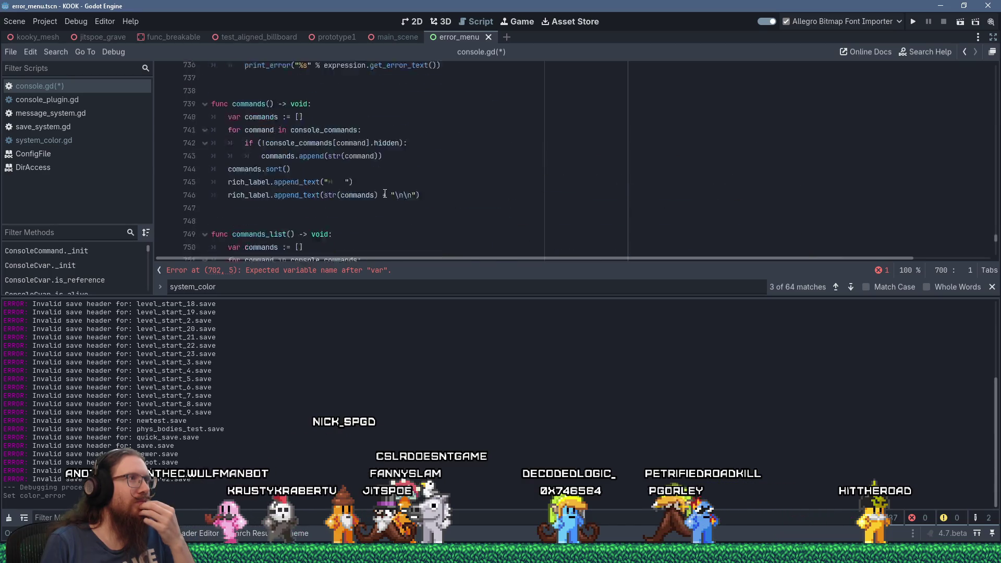
scroll(385, 194, "up", 8)
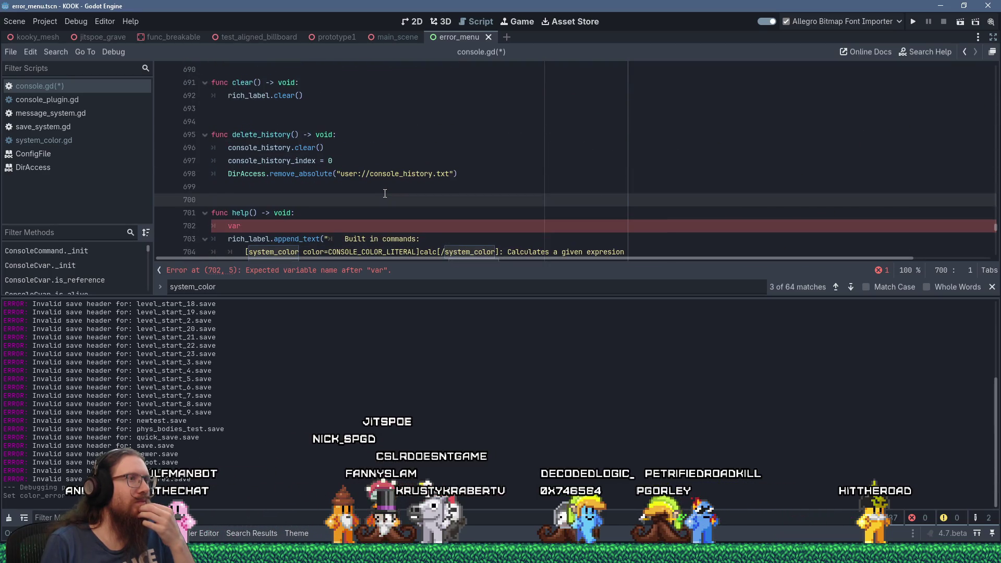
scroll(385, 193, "down", 3)
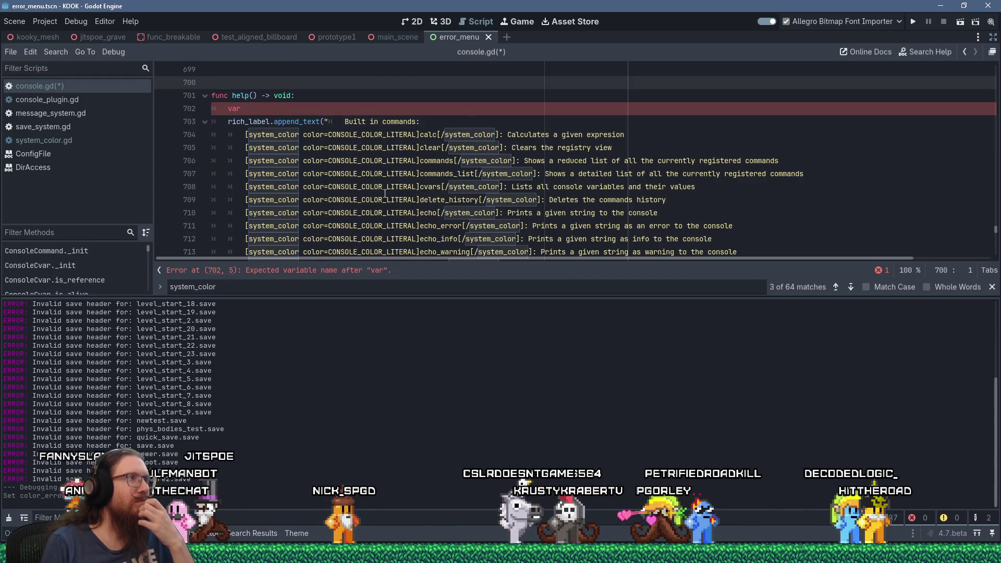
scroll(385, 194, "up", 2)
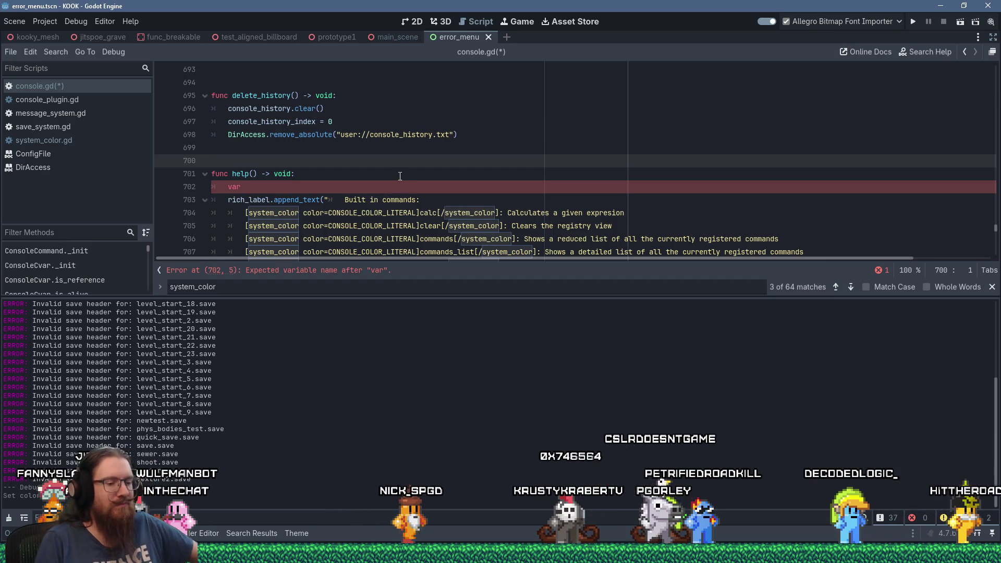
type("func ")
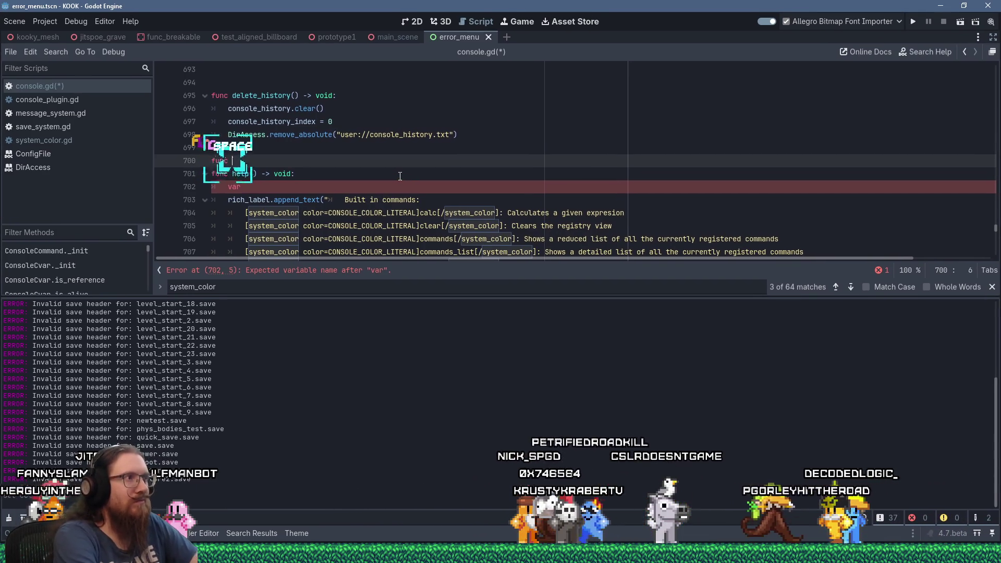
type("tag_color")
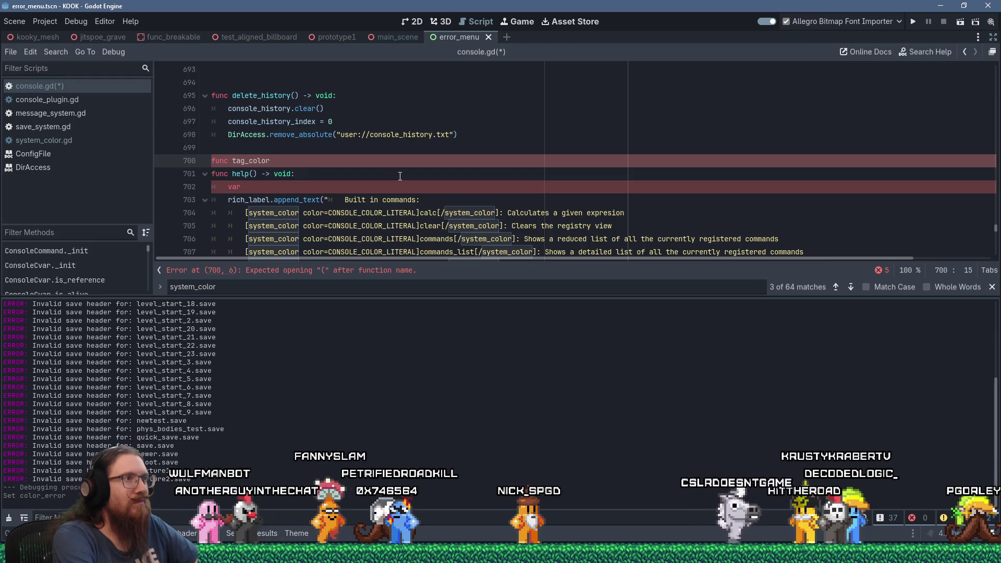
key("Left")
key("Left")
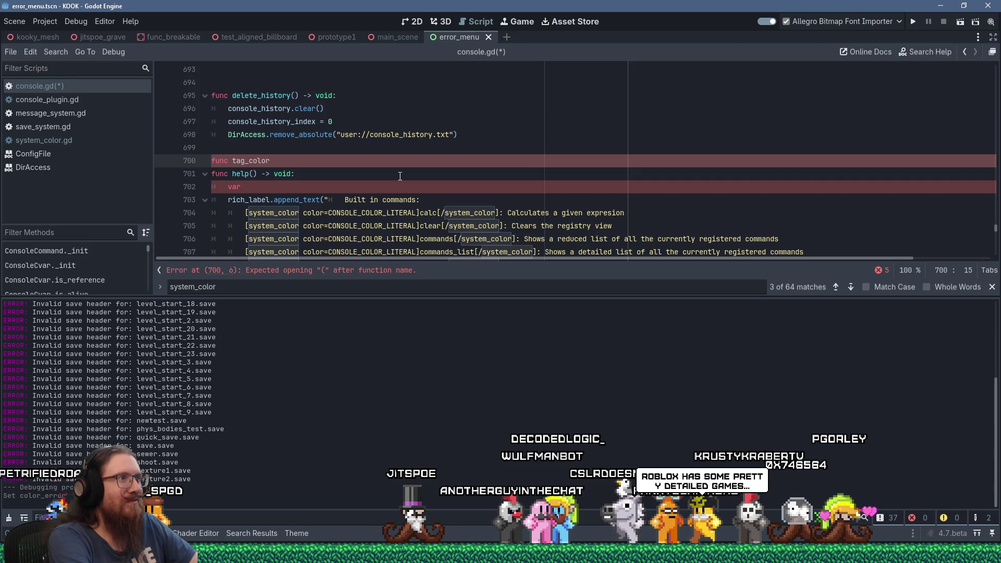
type("tex")
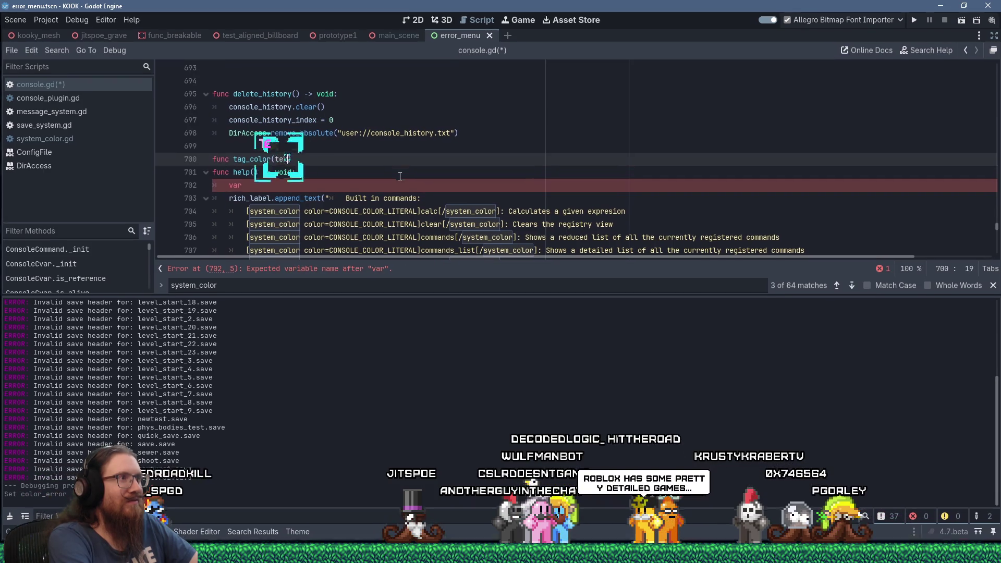
type("t : String,")
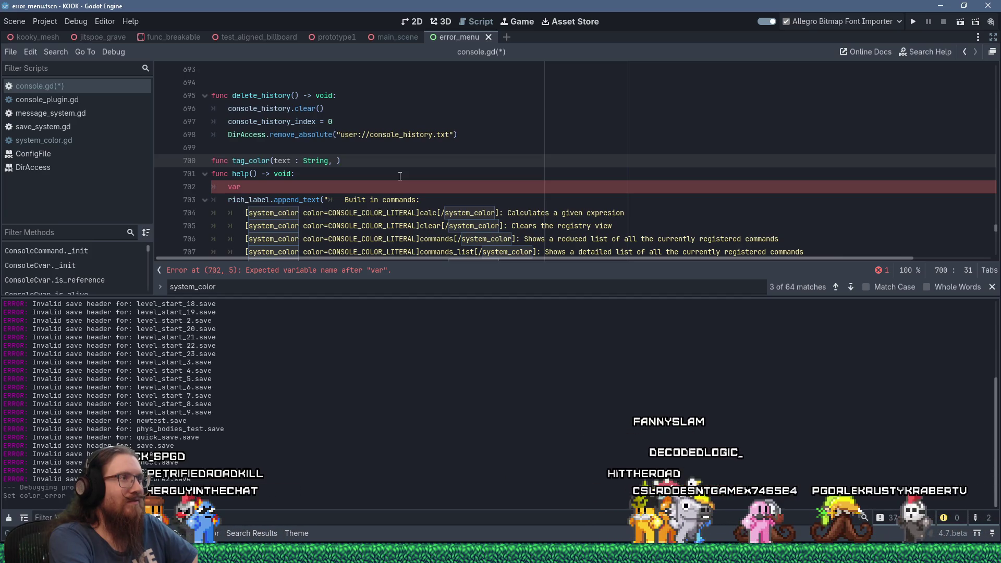
type("color_type")
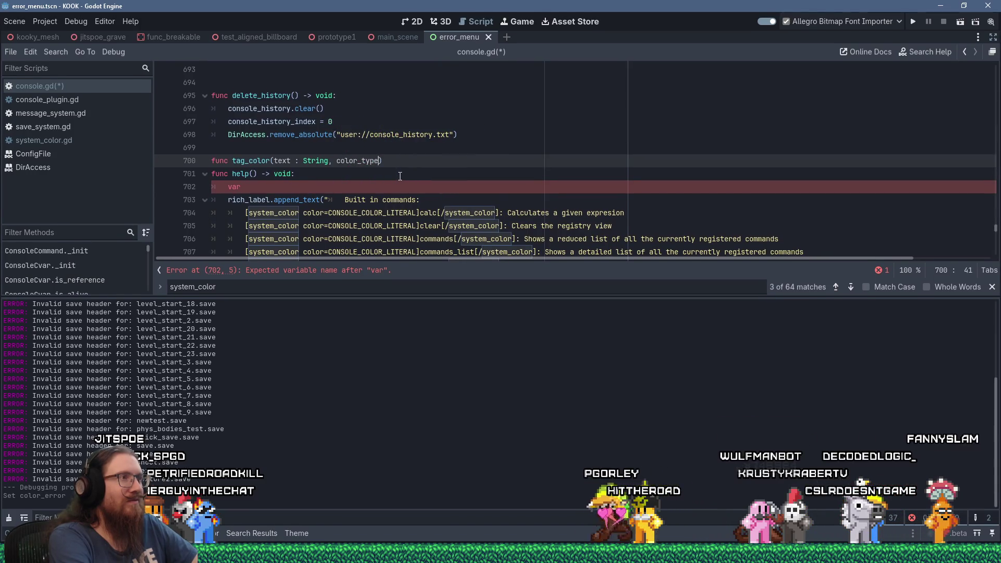
type(" : Str")
type("ing0")
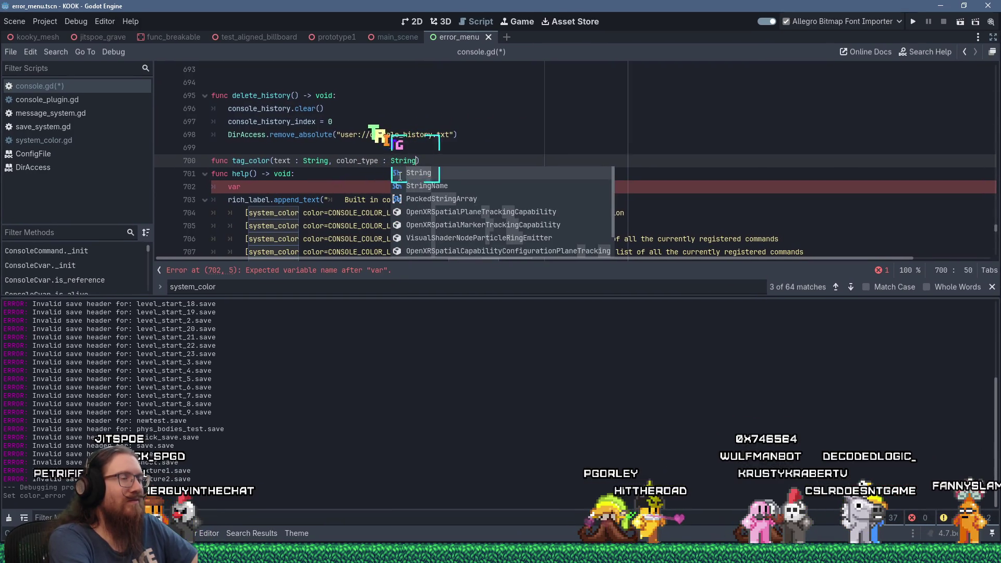
type(")")
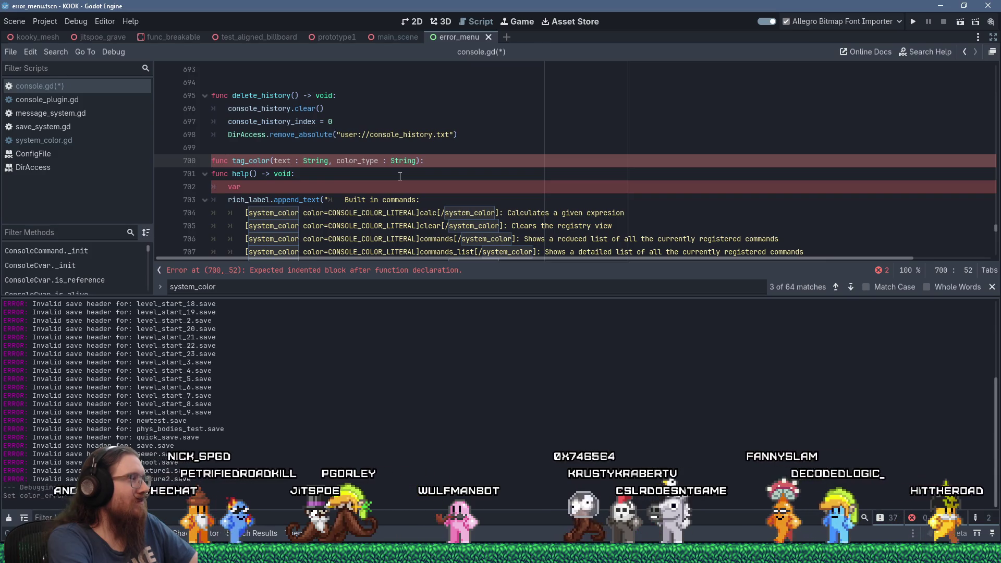
Add the -> String return type and begin a return line in the function body.
key("BackSpace")
type("-> String")
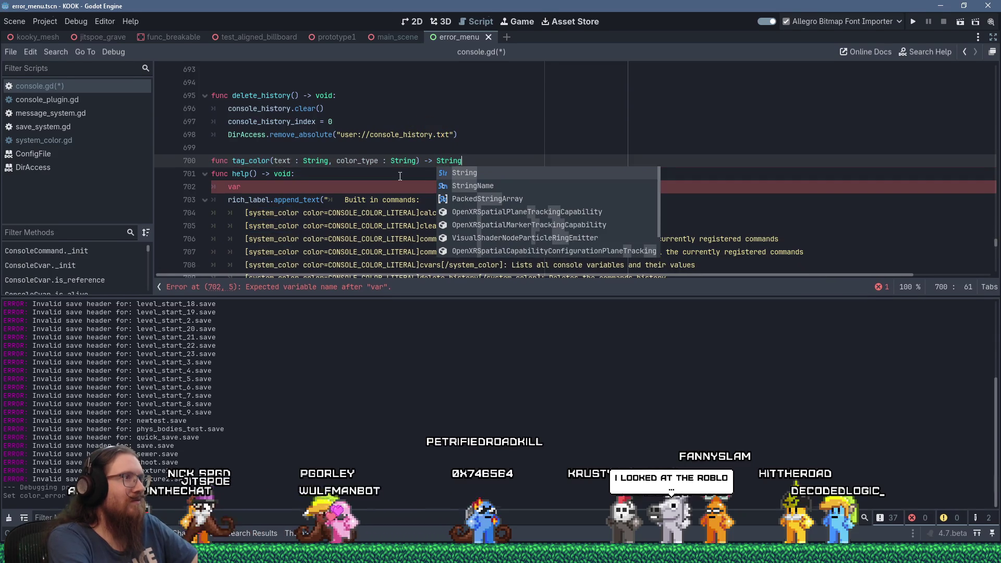
key("Return")
key("Return")
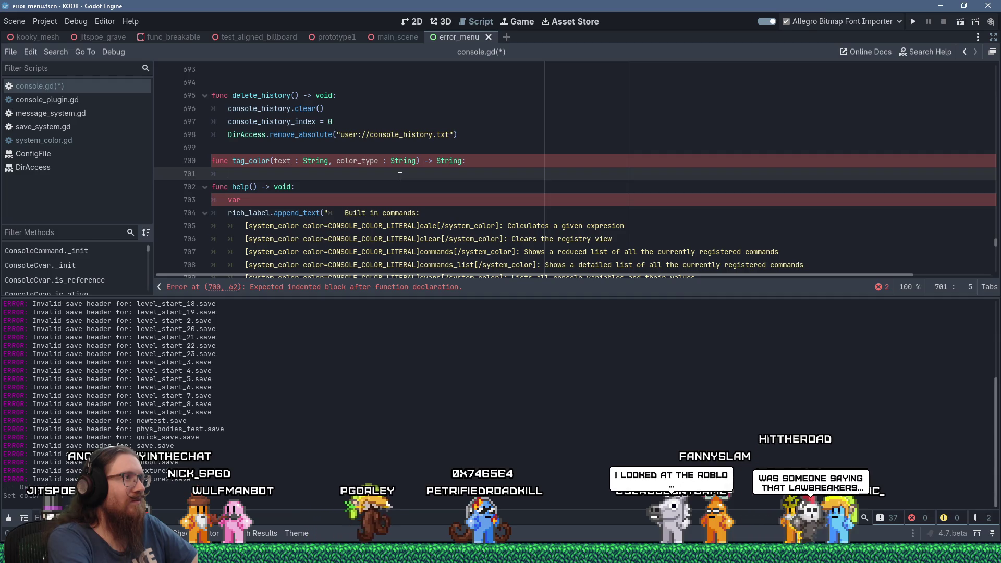
type("return")
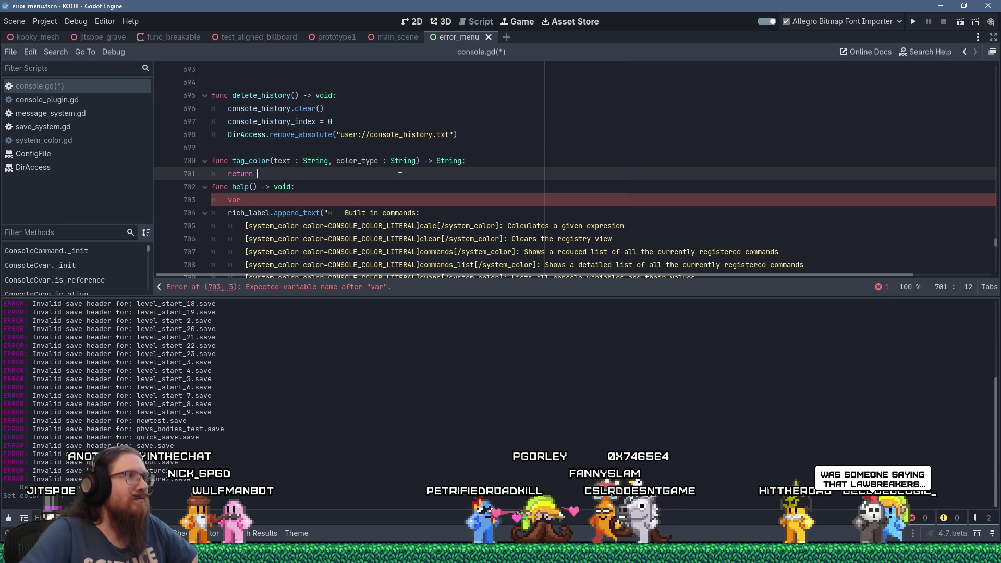
scroll(400, 176, "up", 20)
scroll(402, 132, "up", 11)
left_click(482, 125)
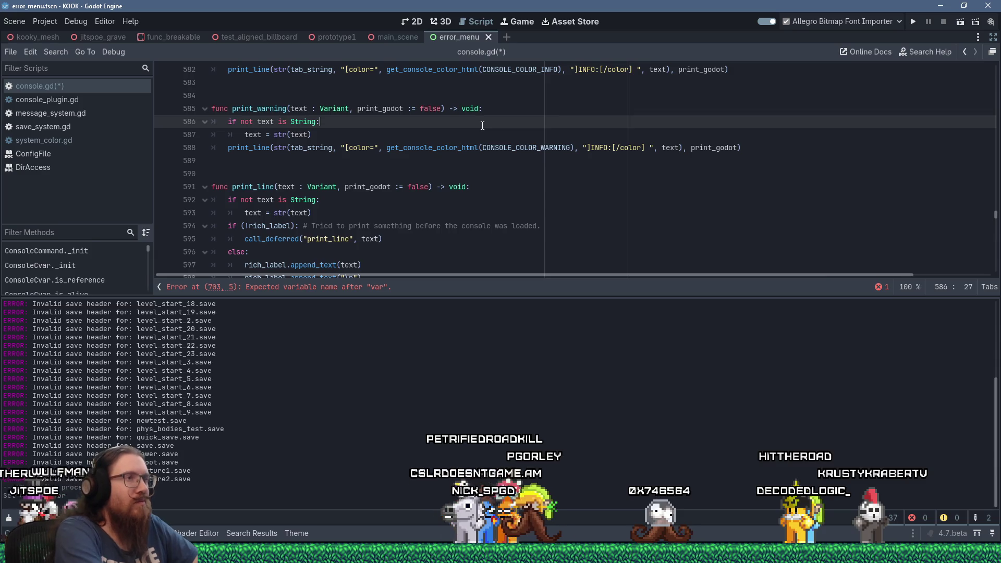
scroll(506, 139, "up", 3)
scroll(500, 151, "down", 2)
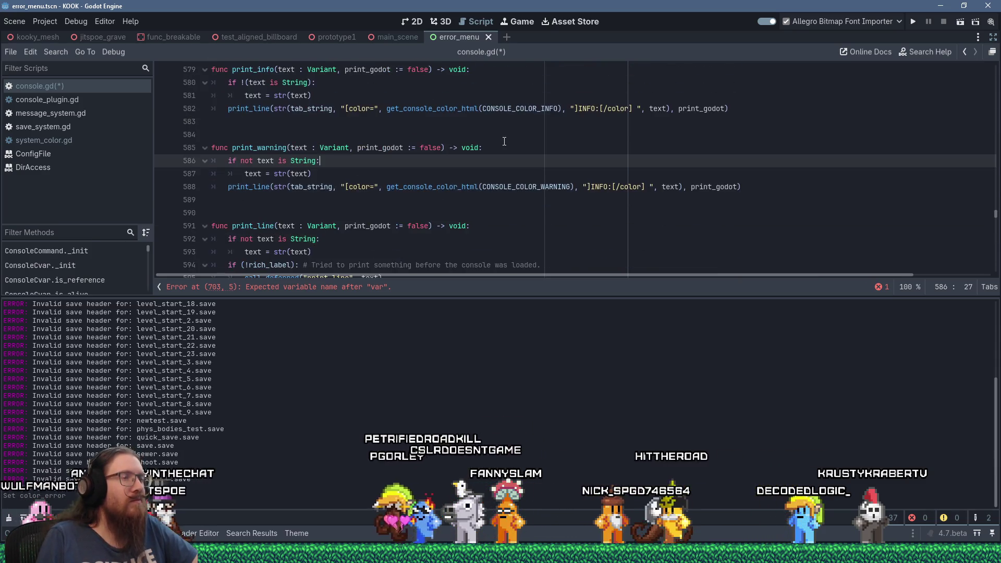
left_click(412, 188)
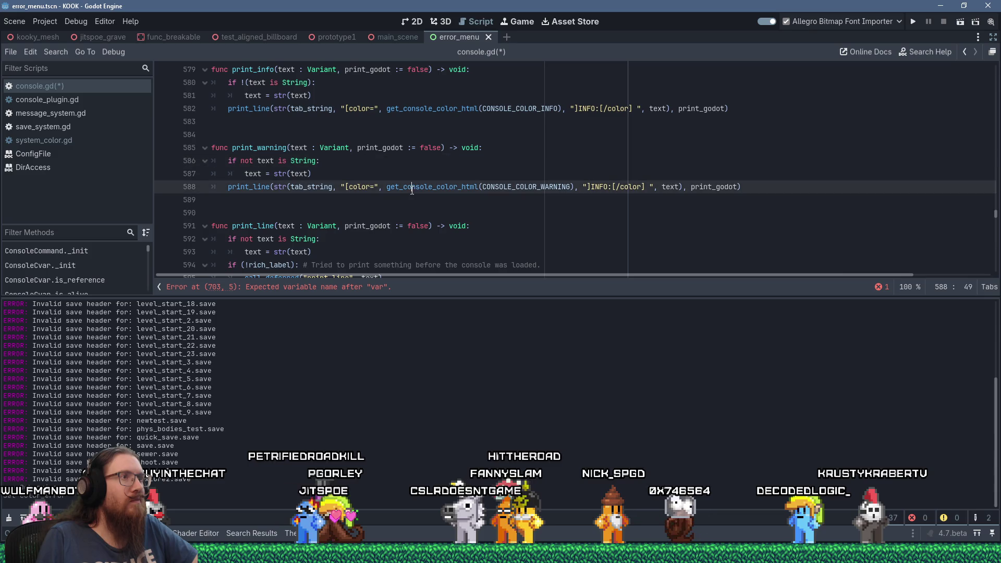
left_click_drag(387, 186, 556, 190)
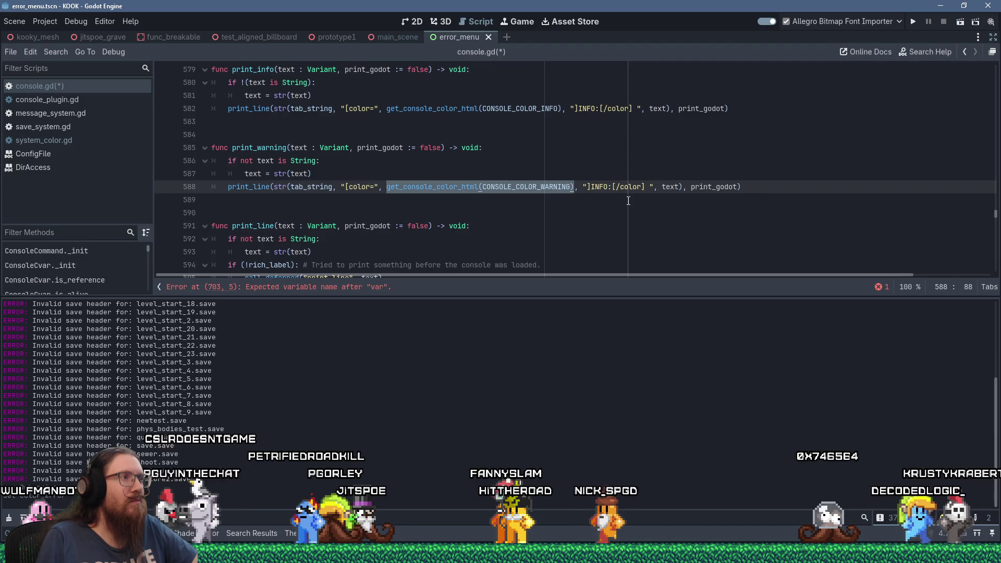
scroll(628, 200, "up", 4)
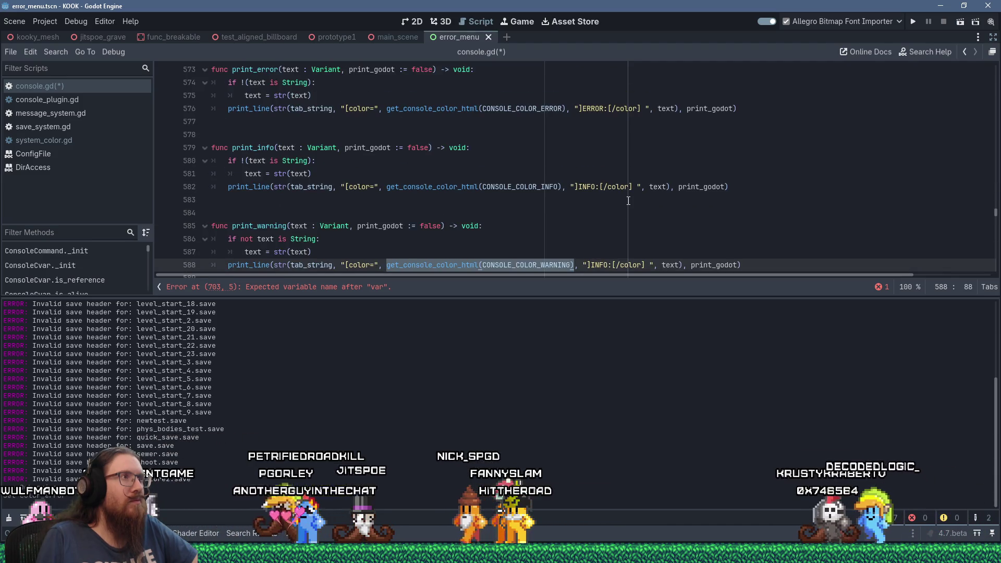
scroll(628, 201, "up", 2)
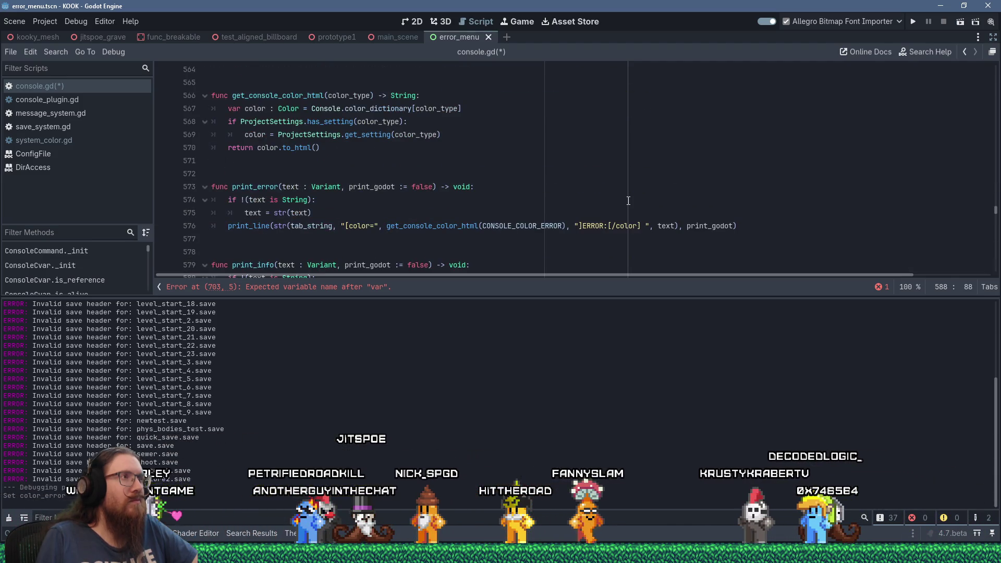
scroll(628, 200, "down", 20)
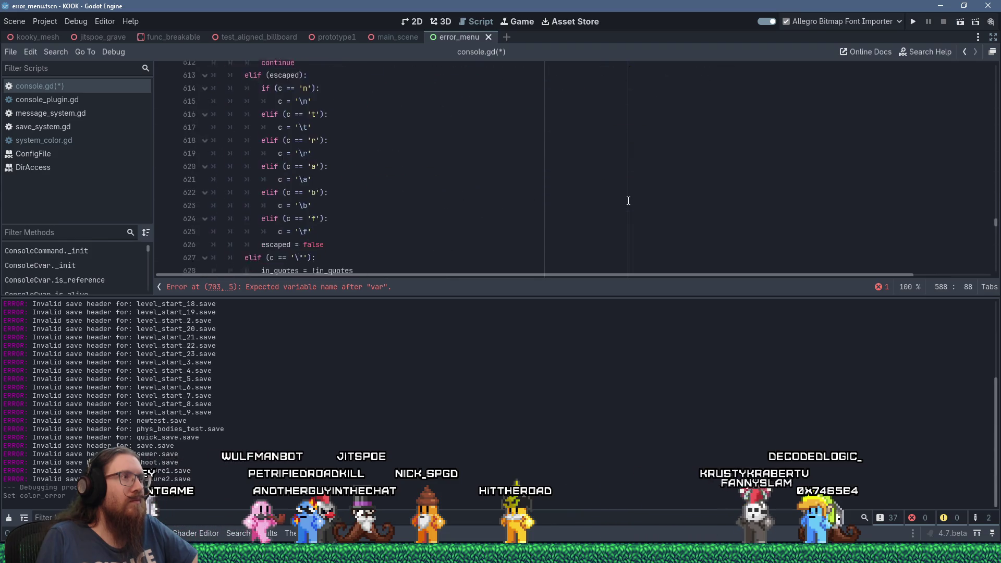
scroll(628, 201, "up", 20)
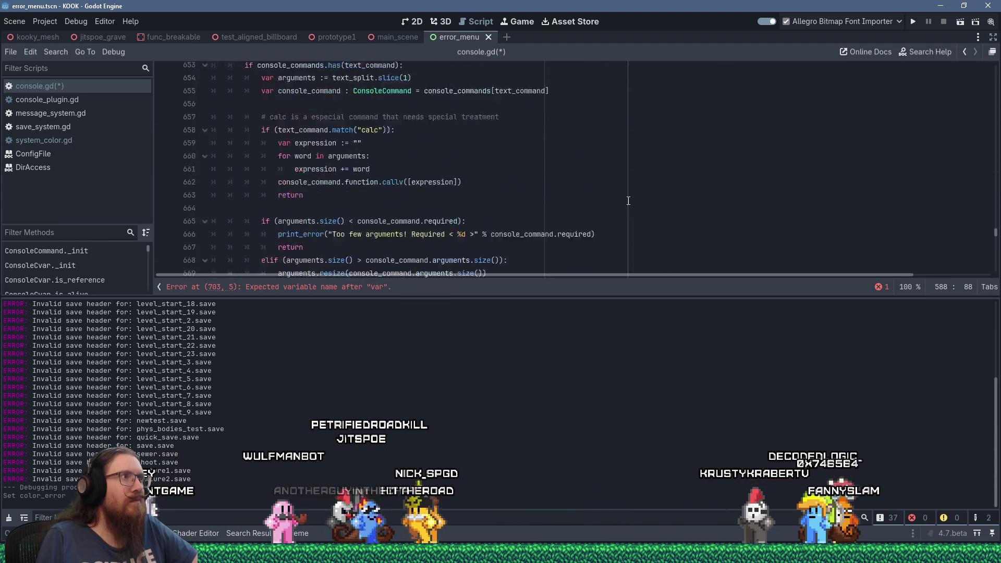
scroll(627, 201, "down", 8)
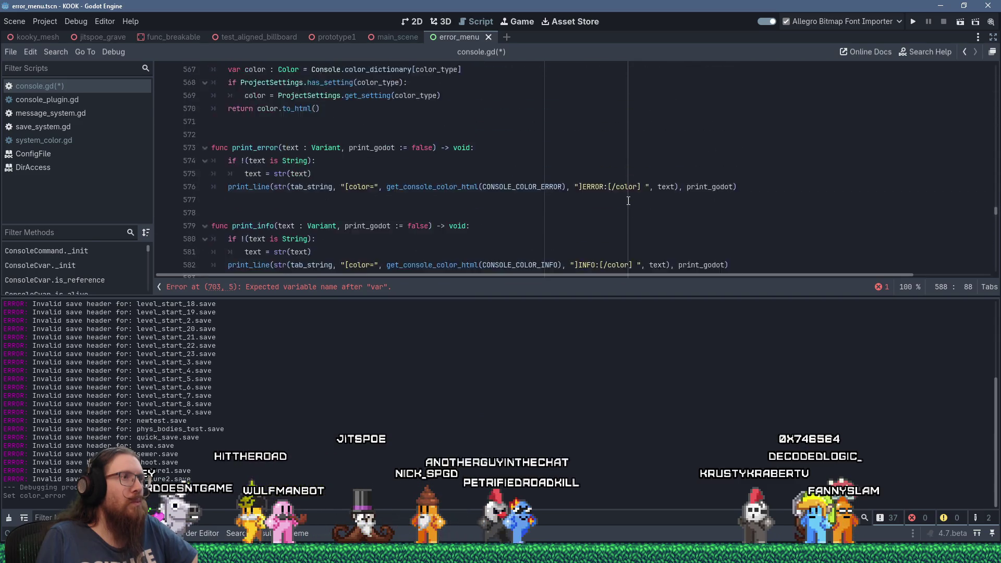
scroll(481, 175, "down", 5)
left_click(481, 174)
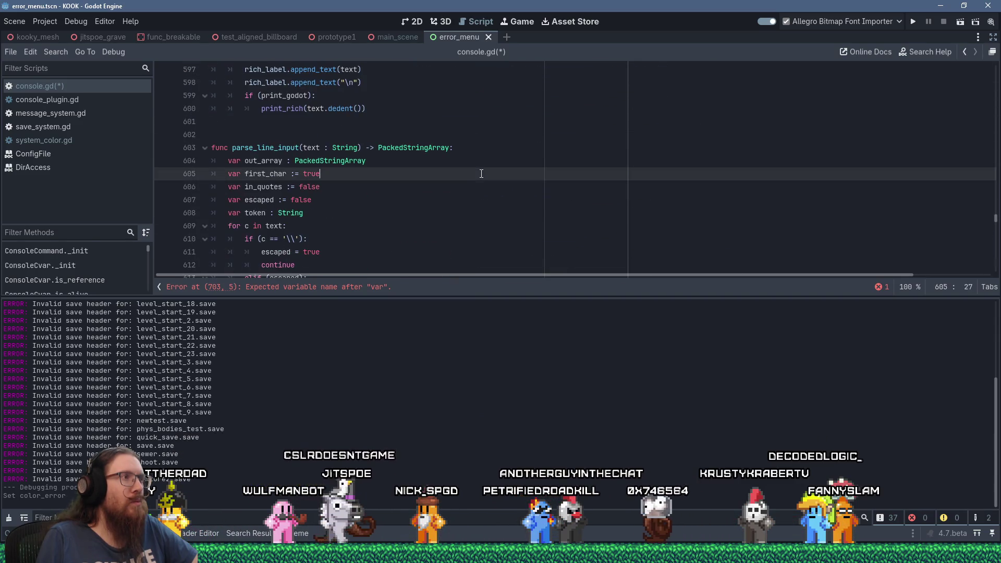
Find tag_color via Ctrl+F and cut its unfinished stub (lines 699–701) to the clipboard.
key("ctrl+f")
type("tag_color")
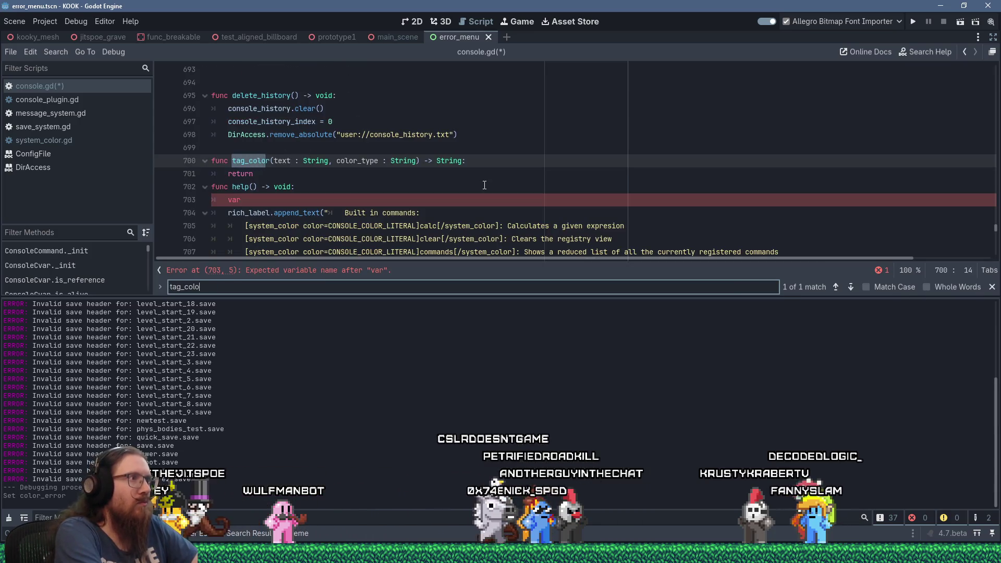
left_click_drag(293, 172, 228, 155)
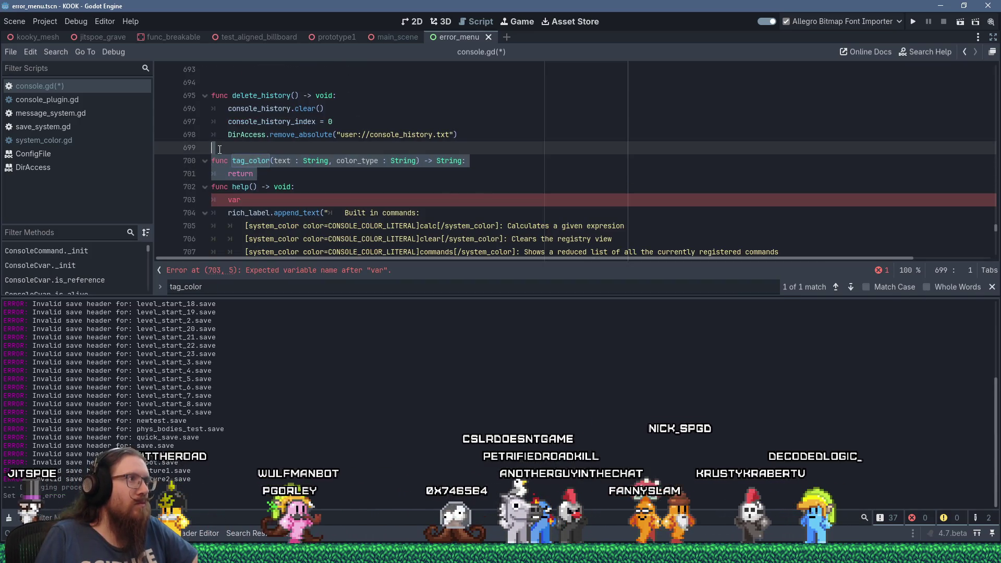
key("shift+Delete")
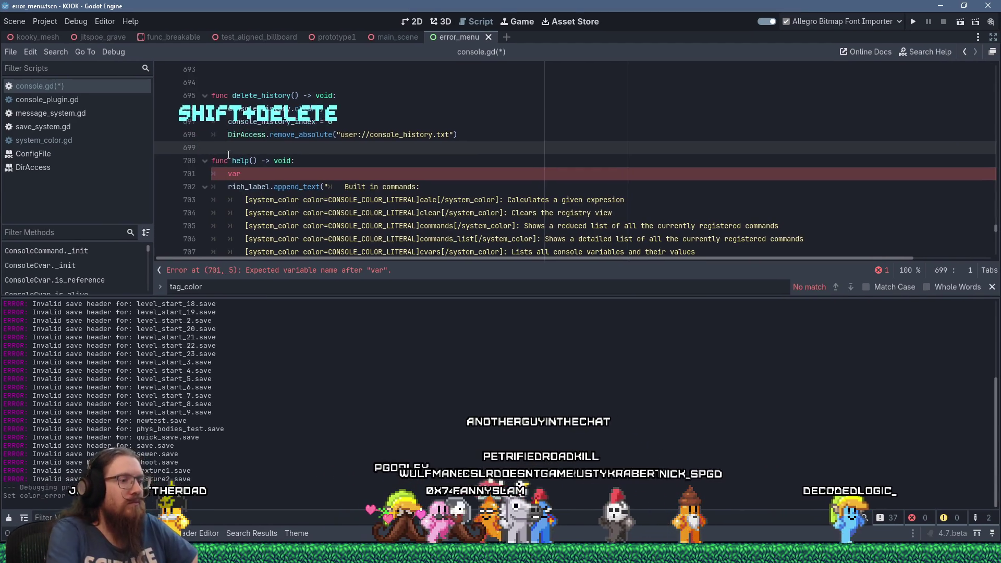
key("Return")
scroll(278, 168, "up", 5)
scroll(279, 168, "up", 20)
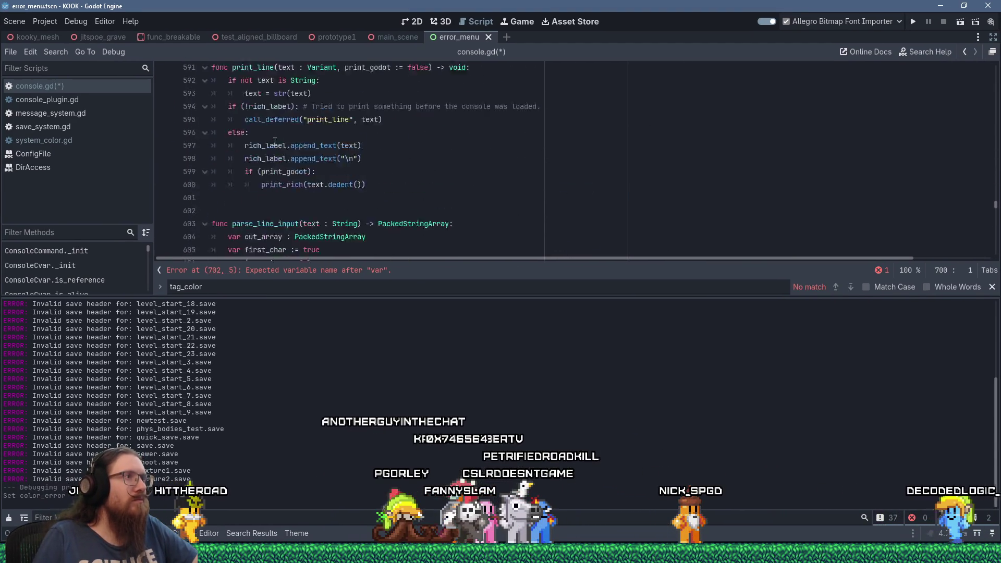
Drag the bottom panel divider down to enlarge the code area and scroll up to _ready().
scroll(274, 141, "up", 2)
scroll(311, 171, "down", 3)
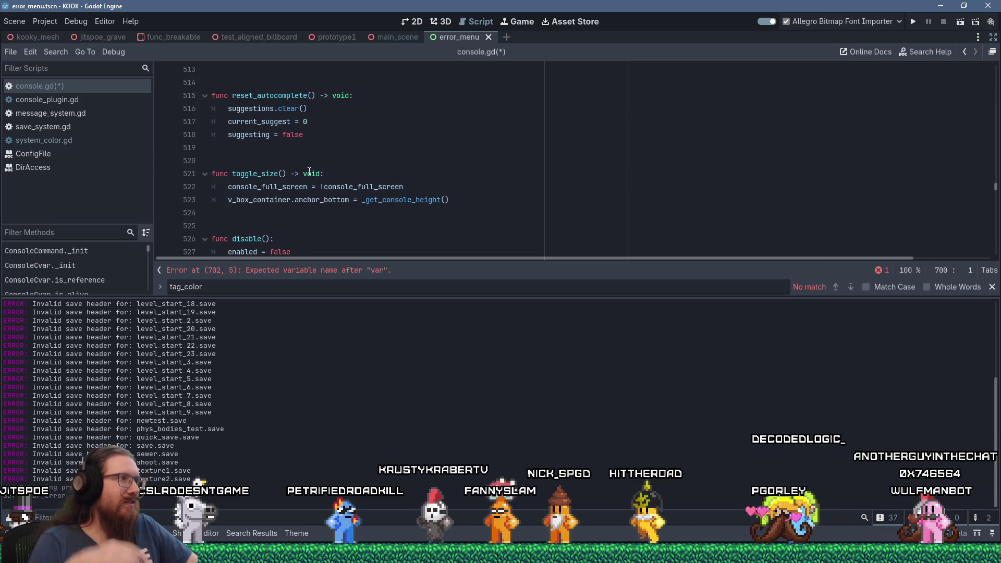
scroll(309, 172, "up", 3)
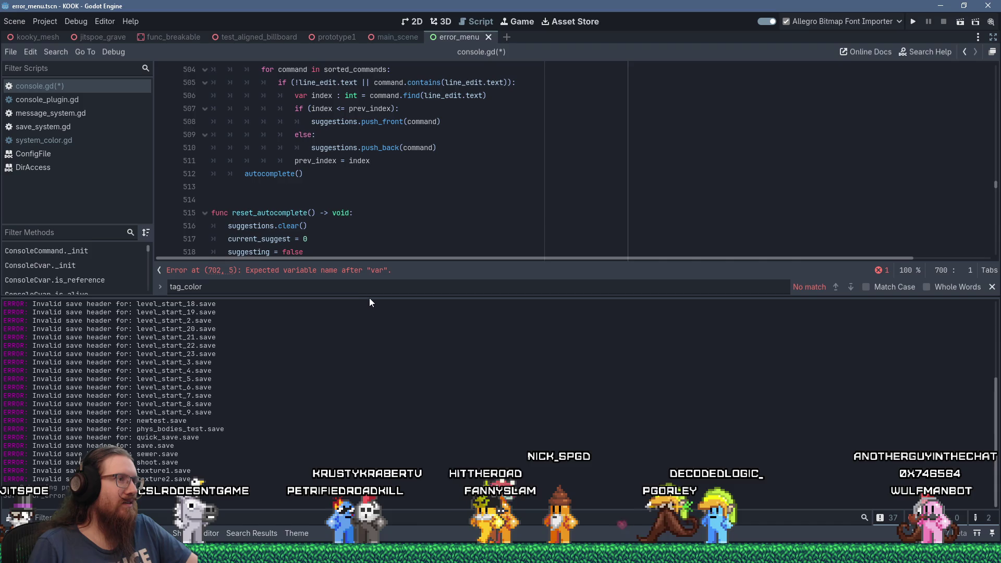
left_click_drag(383, 295, 385, 379)
left_click(388, 290)
scroll(389, 291, "up", 4)
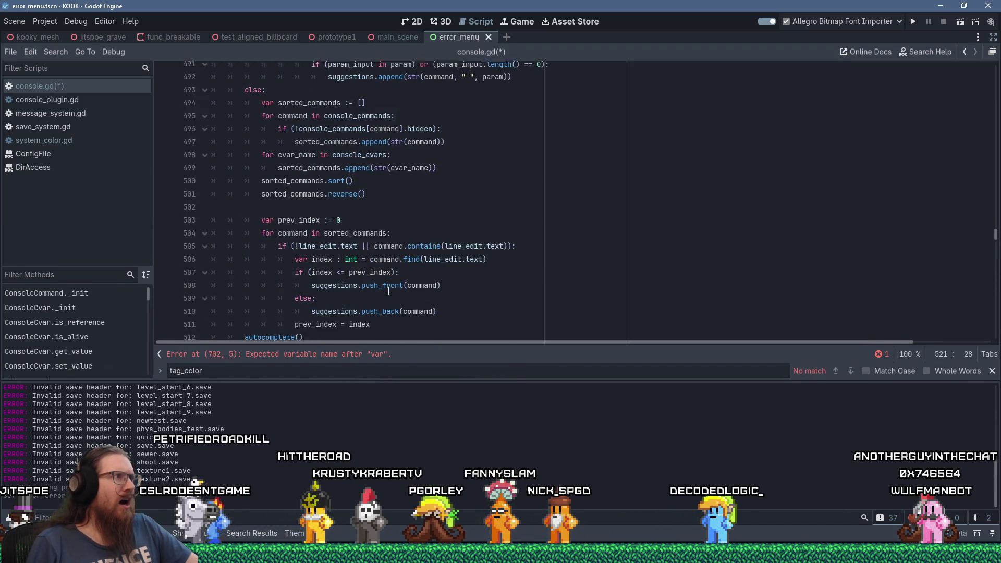
scroll(388, 291, "up", 13)
scroll(388, 291, "up", 15)
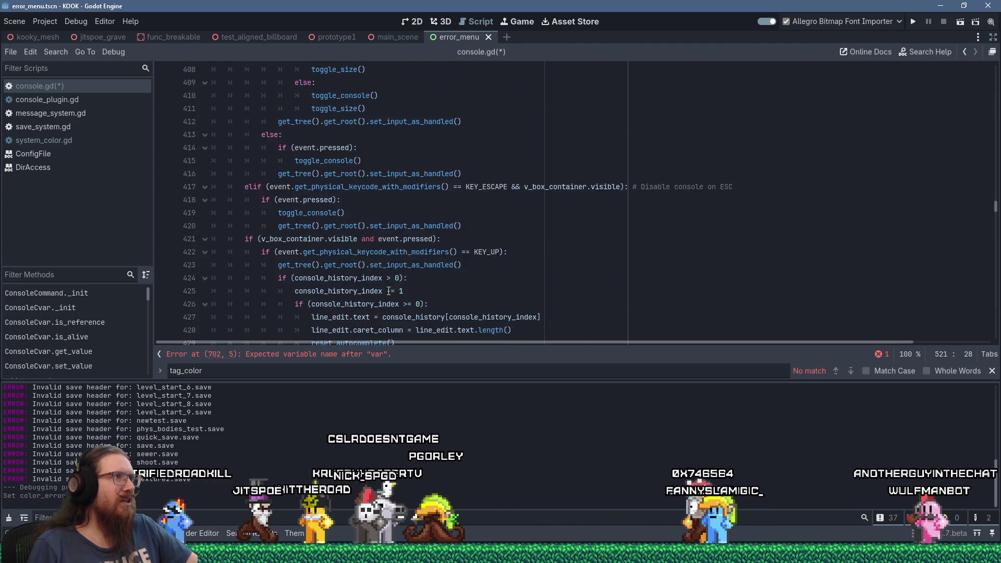
scroll(388, 291, "up", 9)
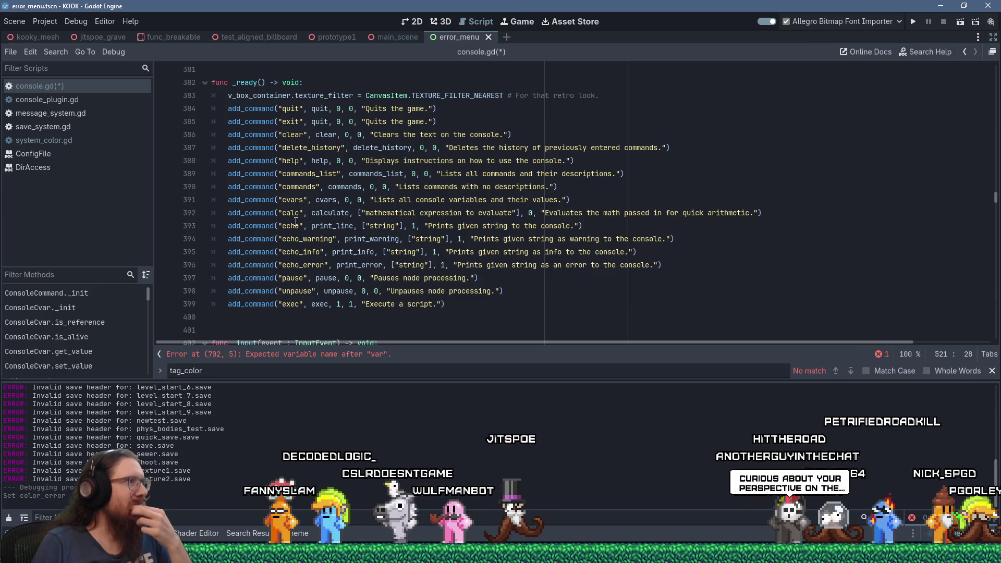
left_click(236, 303)
key("Down")
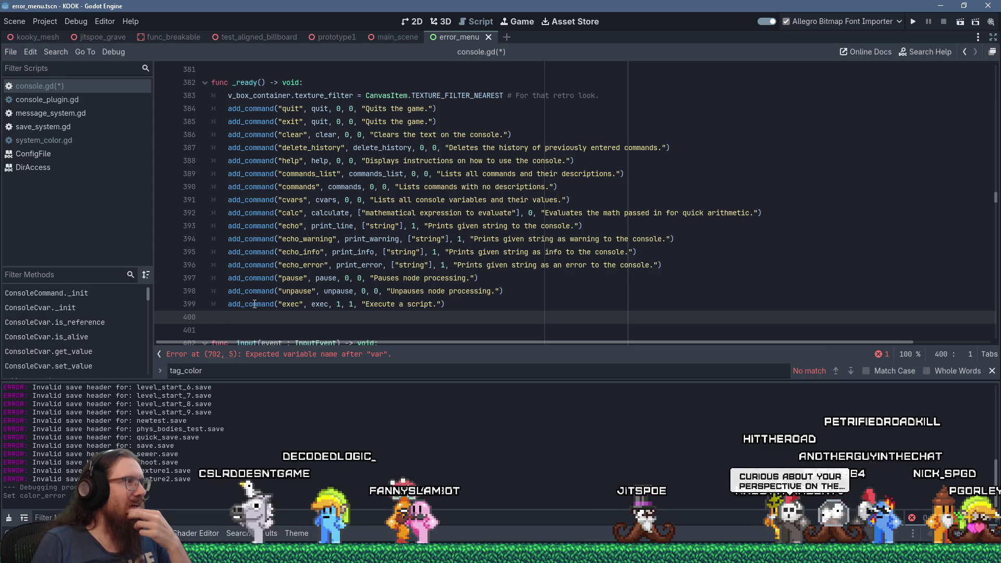
scroll(283, 292, "down", 3)
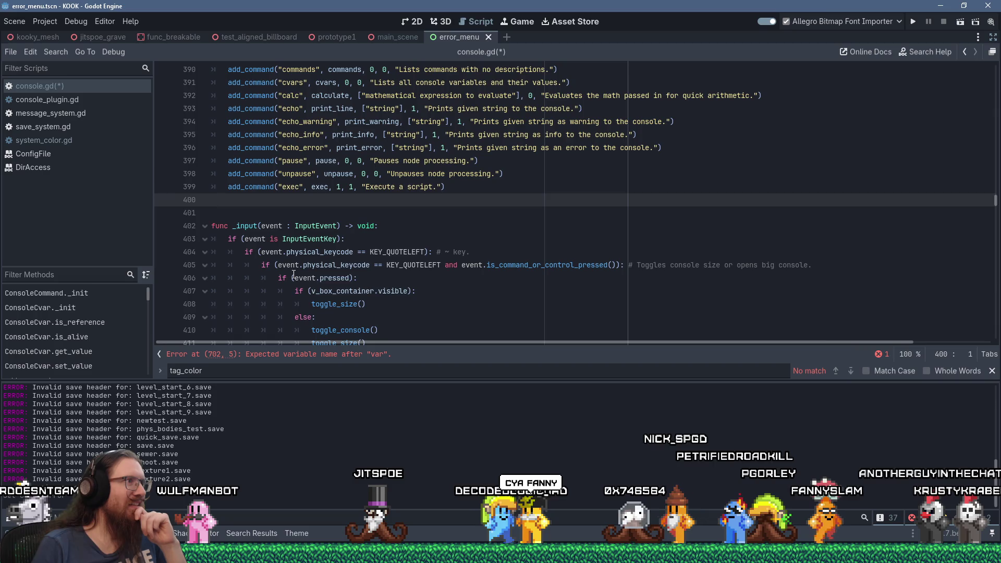
scroll(292, 286, "up", 3)
mouse_move(294, 275)
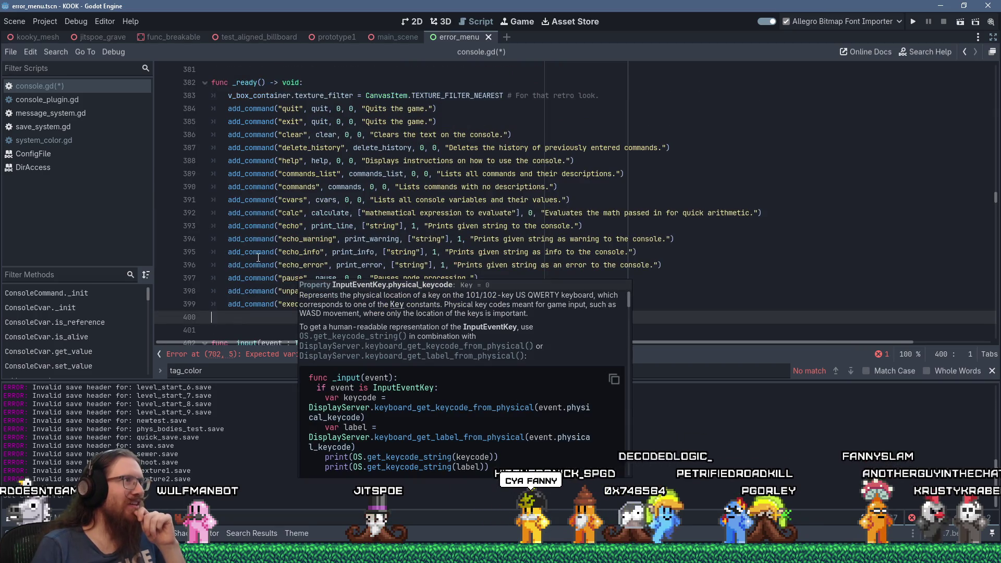
mouse_move(258, 257)
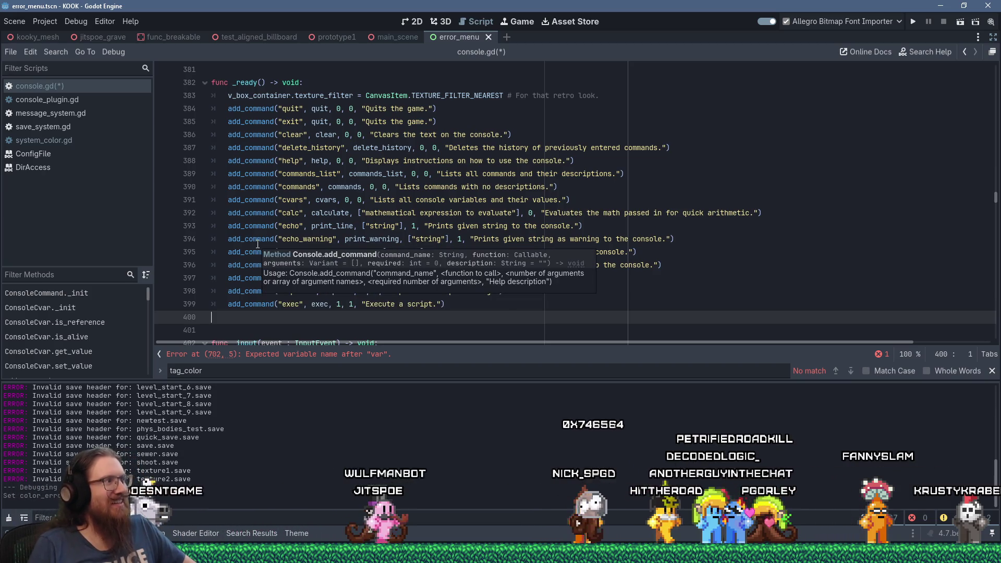
scroll(258, 244, "down", 9)
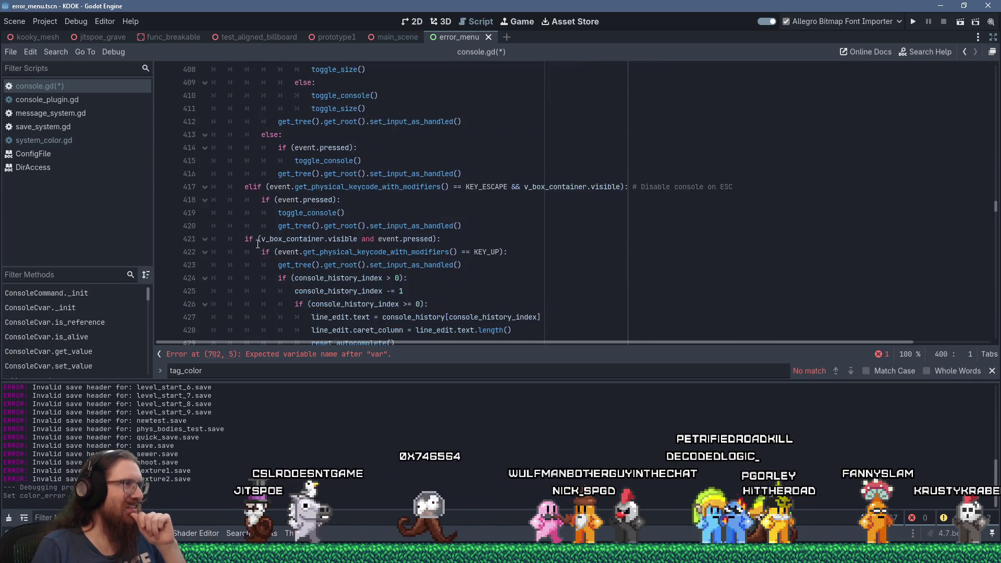
scroll(257, 243, "down", 13)
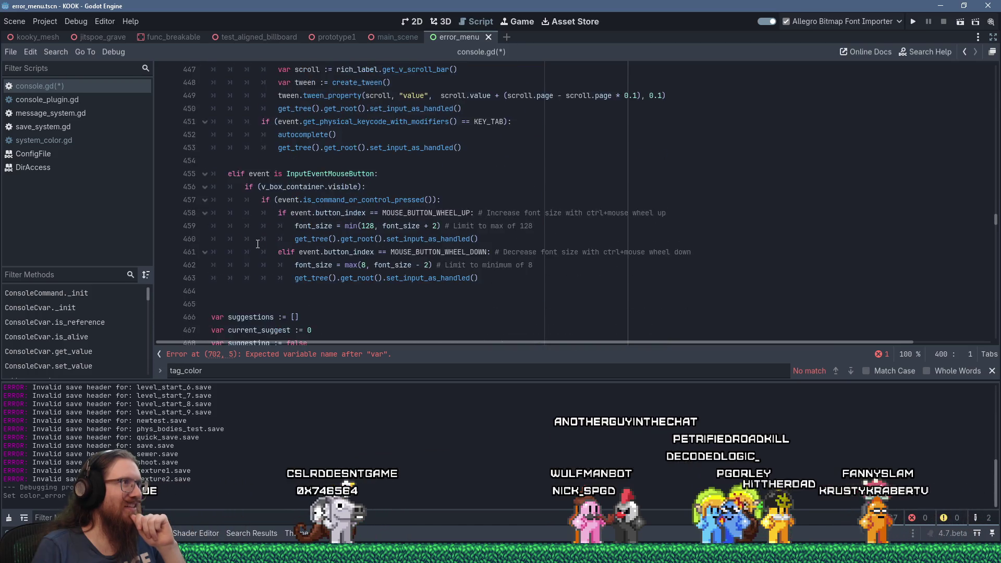
scroll(258, 243, "down", 3)
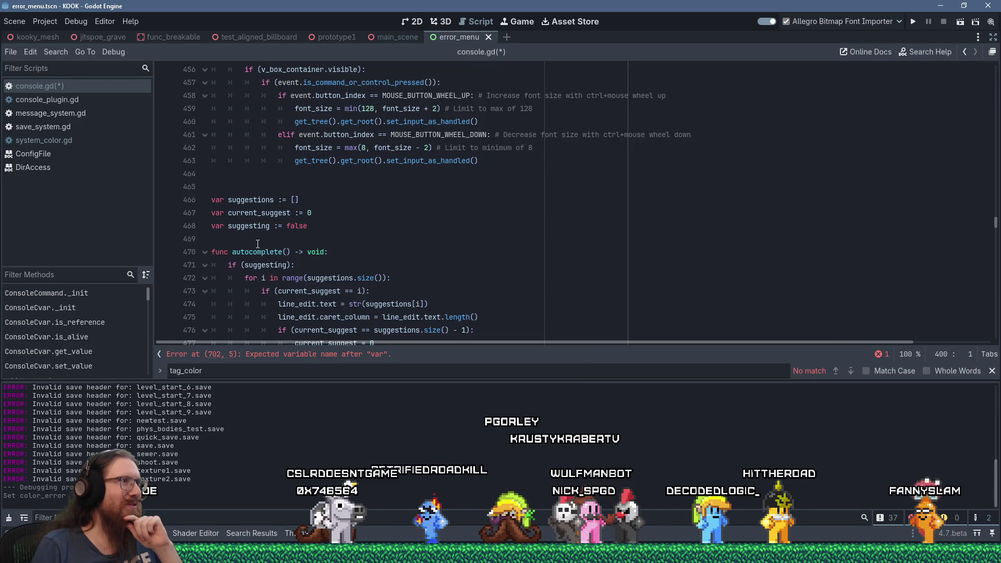
scroll(257, 243, "up", 4)
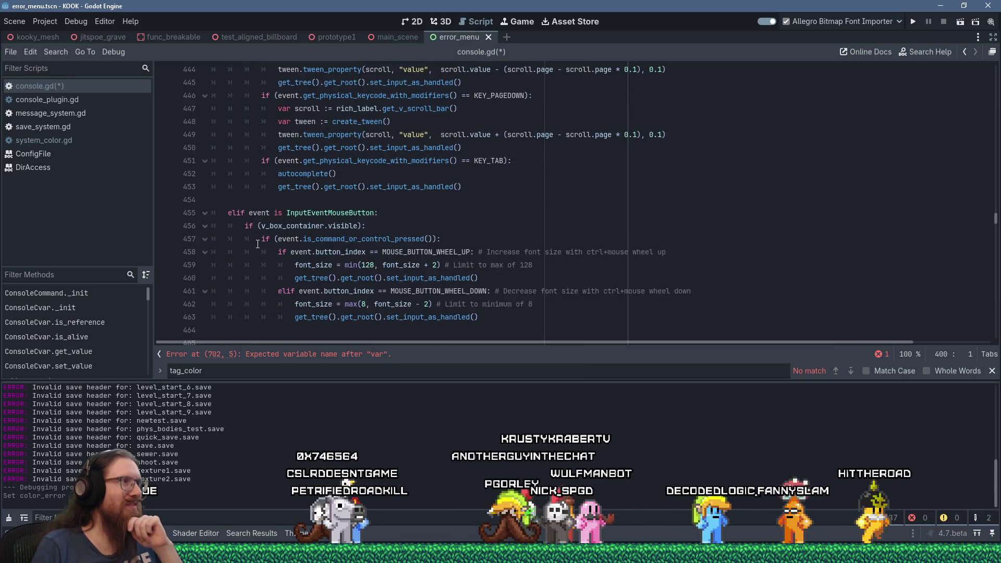
scroll(257, 243, "up", 11)
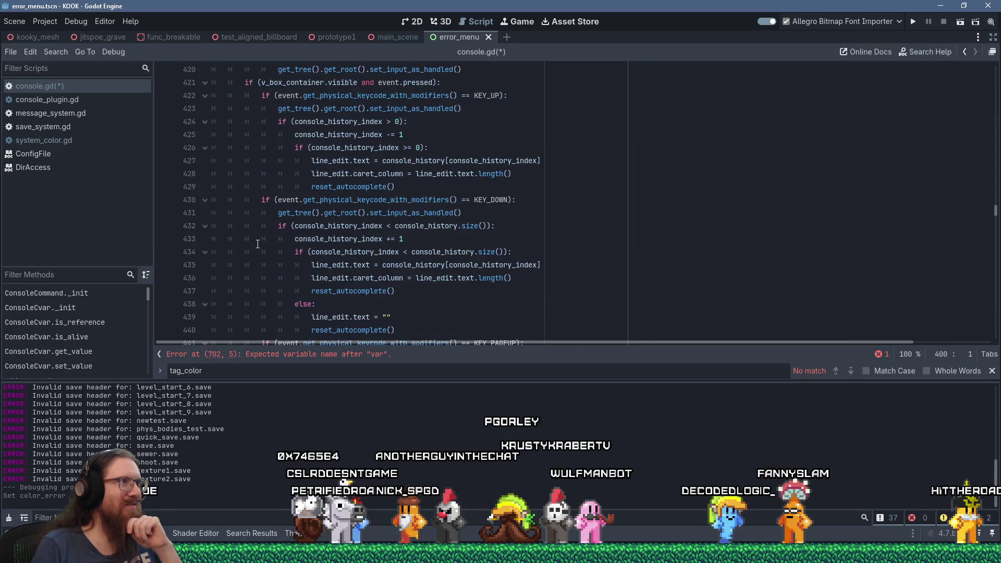
scroll(258, 243, "up", 7)
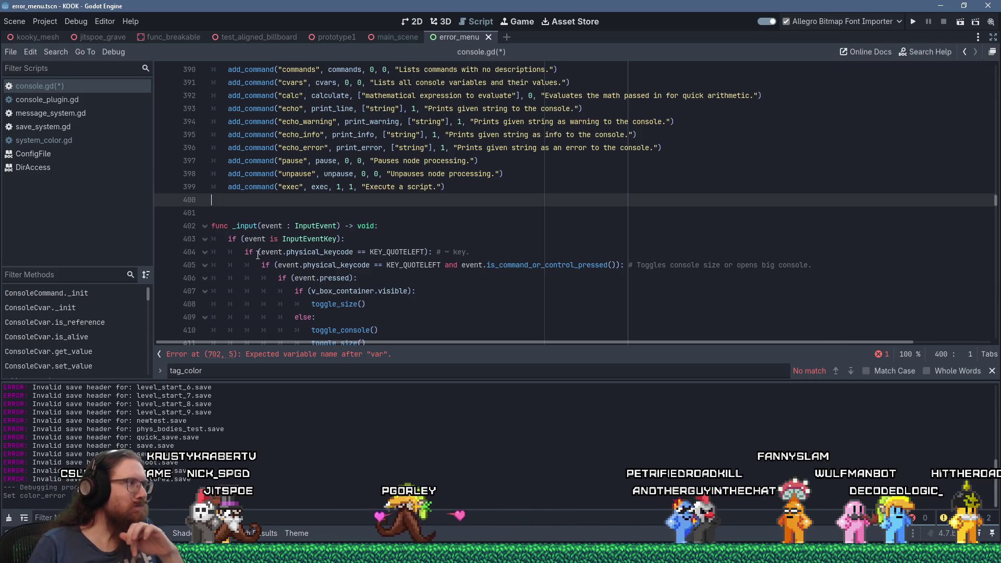
scroll(253, 211, "down", 15)
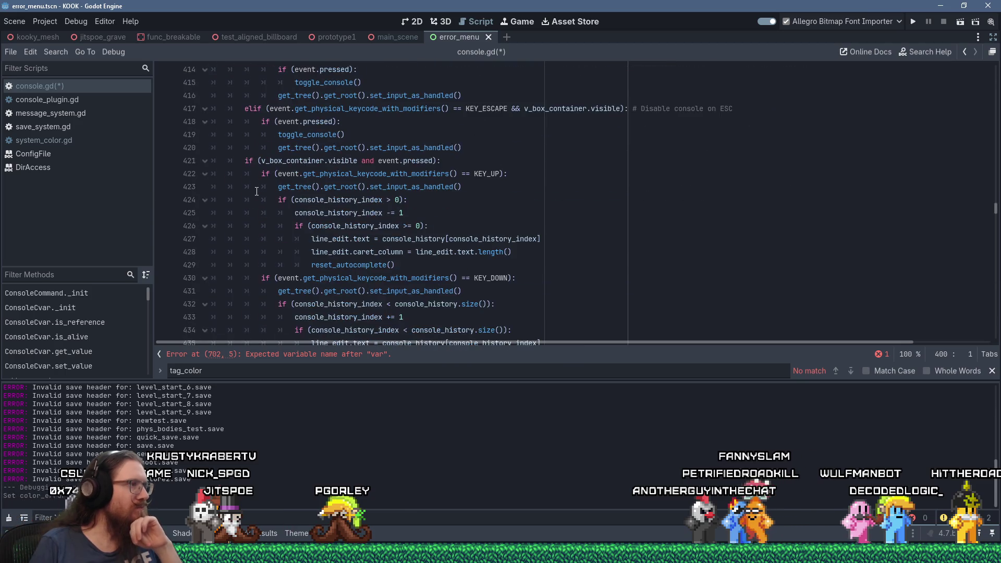
scroll(256, 192, "down", 8)
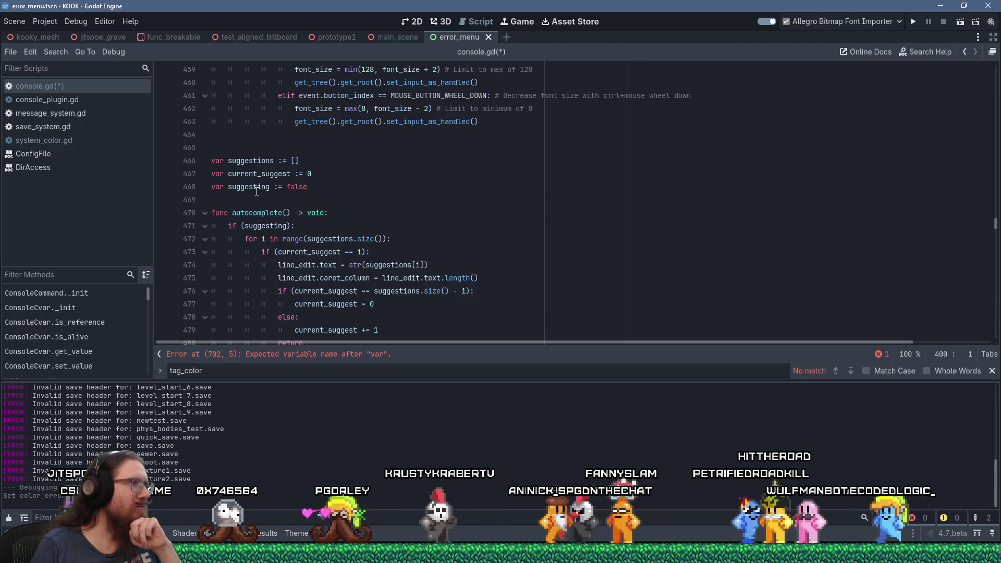
scroll(257, 192, "down", 4)
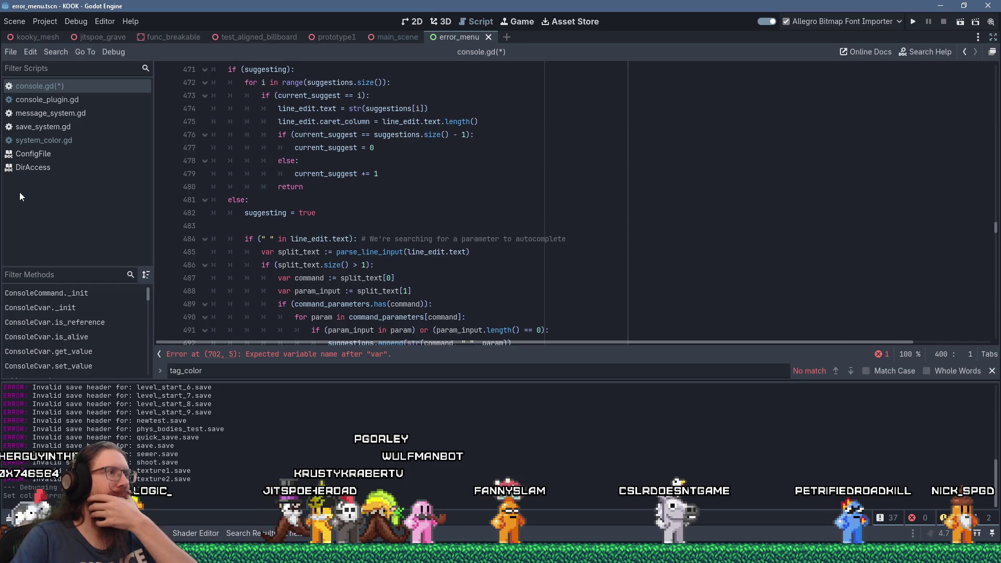
left_click(393, 215)
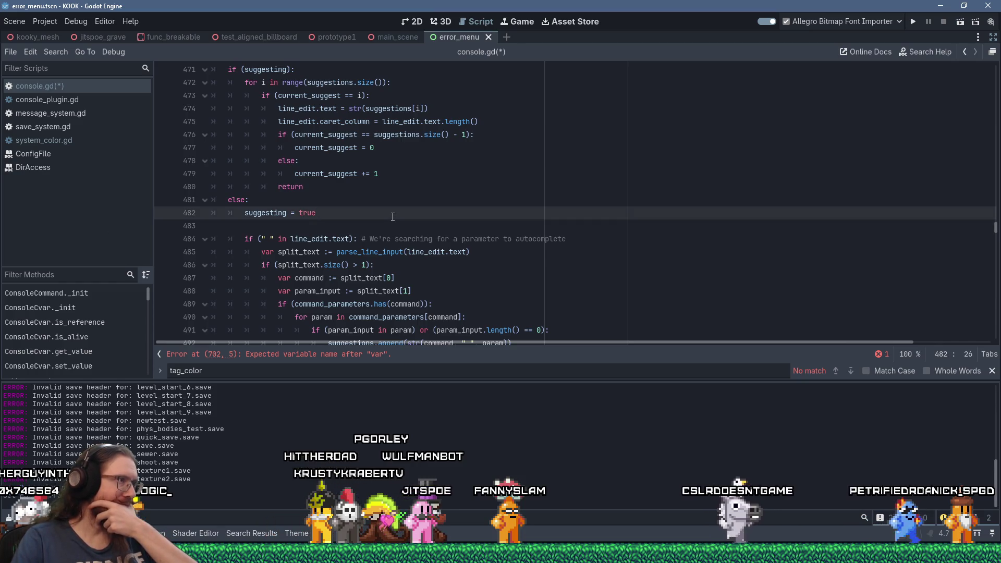
scroll(393, 216, "up", 4)
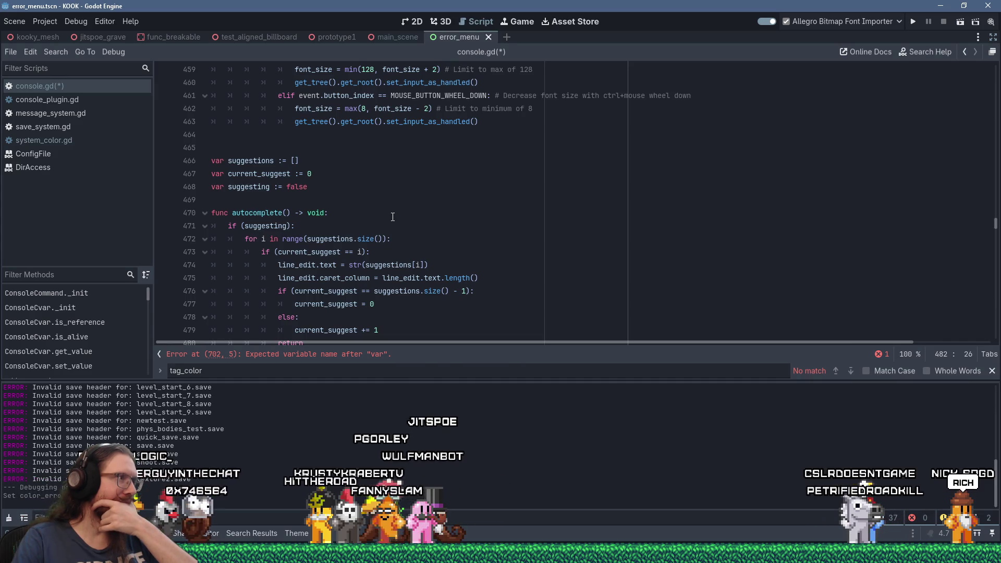
scroll(393, 216, "up", 20)
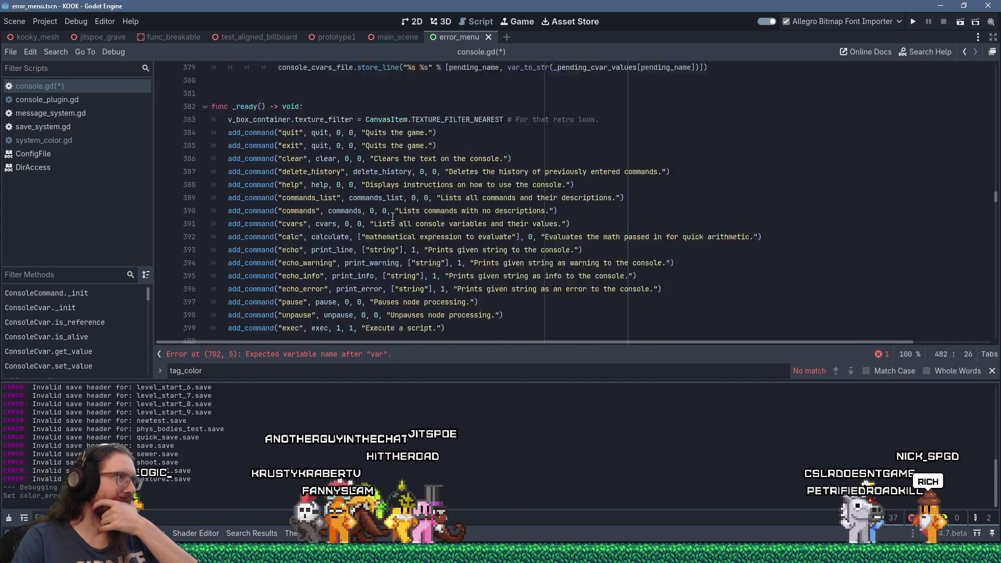
scroll(392, 216, "up", 14)
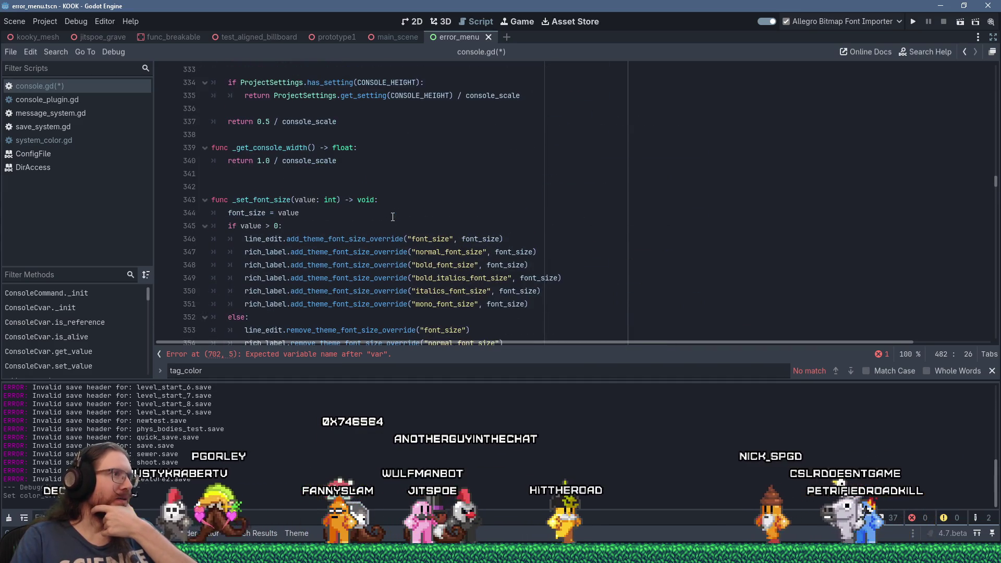
scroll(393, 216, "up", 20)
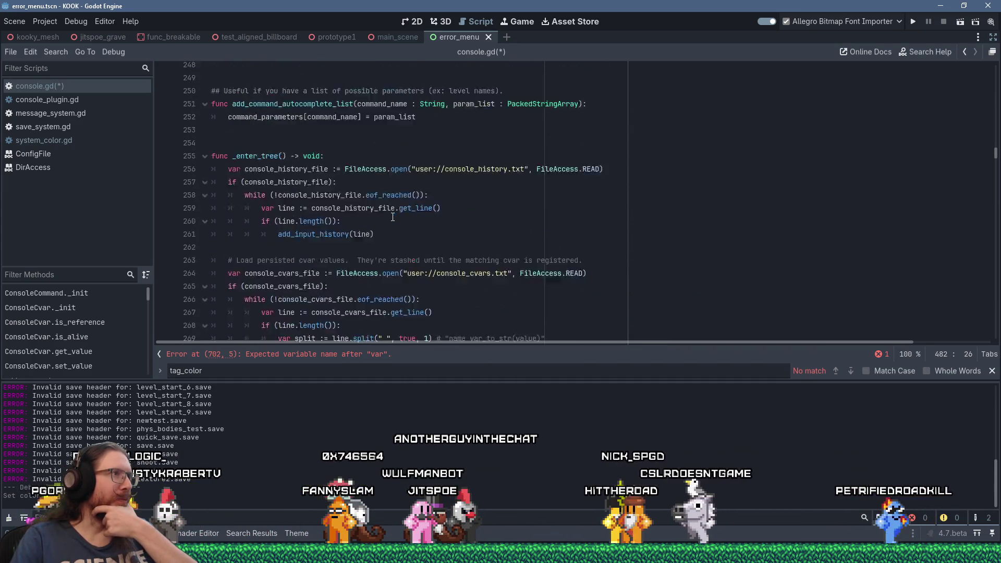
scroll(393, 217, "up", 15)
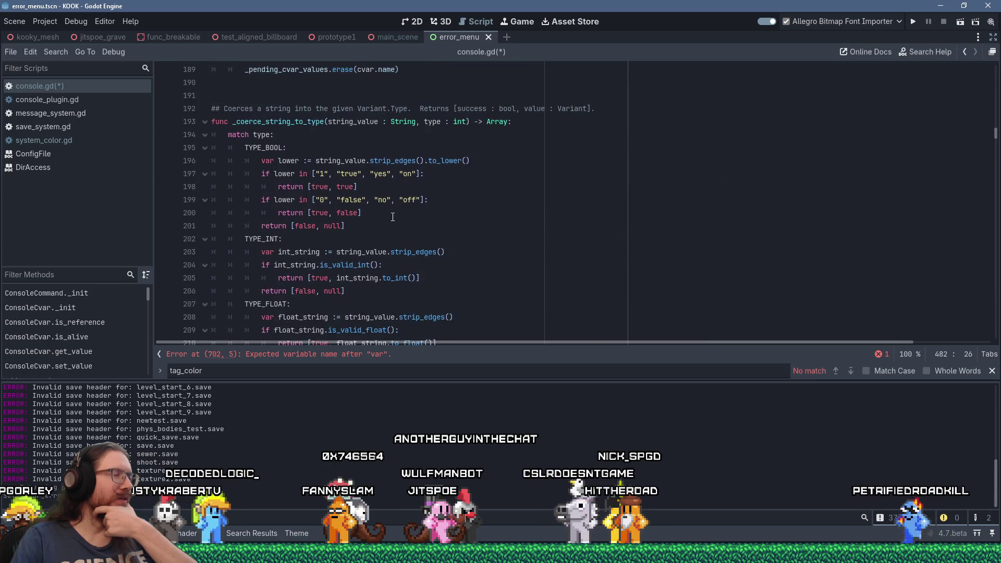
scroll(393, 216, "up", 8)
left_click(965, 200)
mouse_move(996, 125)
left_mouse_down()
mouse_move(988, 335)
mouse_move(971, 130)
left_mouse_up()
left_click(946, 133)
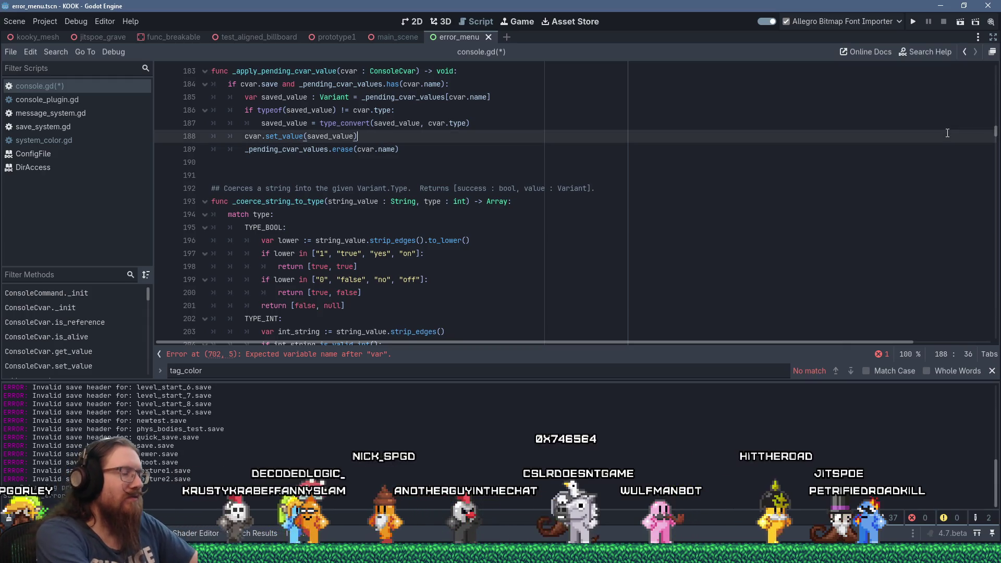
Paste the tag_color stub on a new line below get_console_color_html.
key("ctrl+f")
type("h")
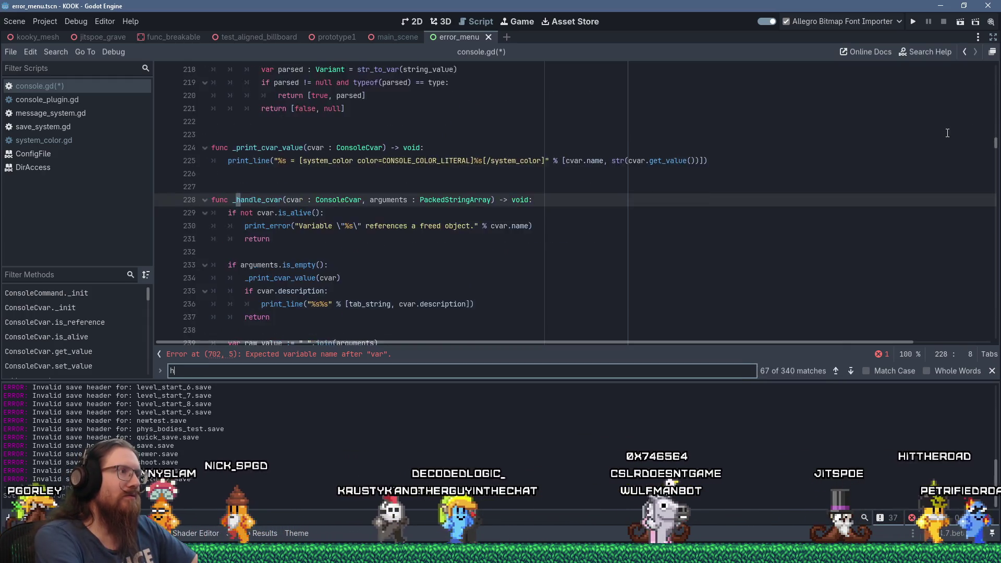
key("BackSpace")
type("Con")
key("Escape")
key("Down")
key("Down")
key("Down")
key("Return")
key("Return")
type("func tag_color(text : String, color_type : String) -> String: \treturn")
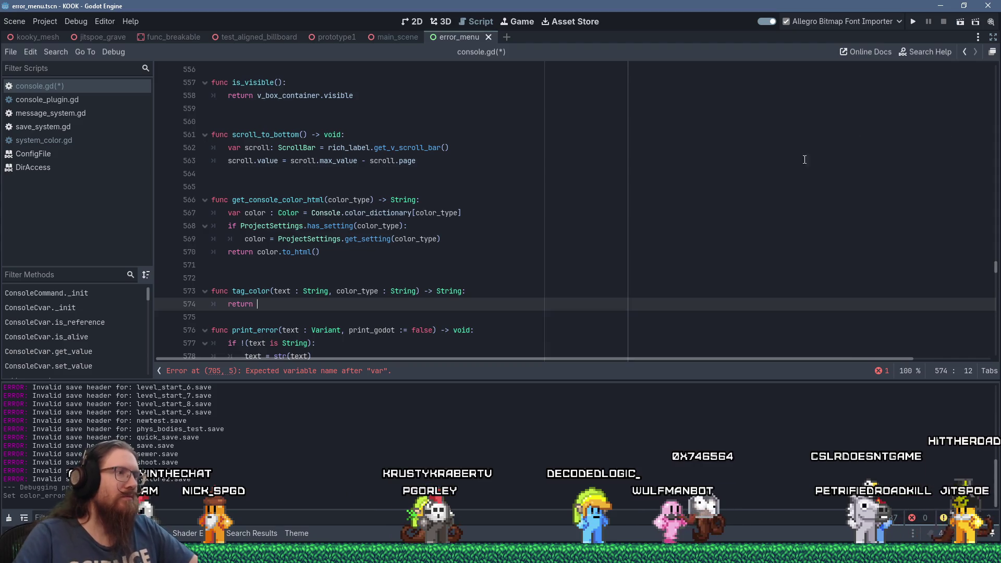
double_click(228, 304)
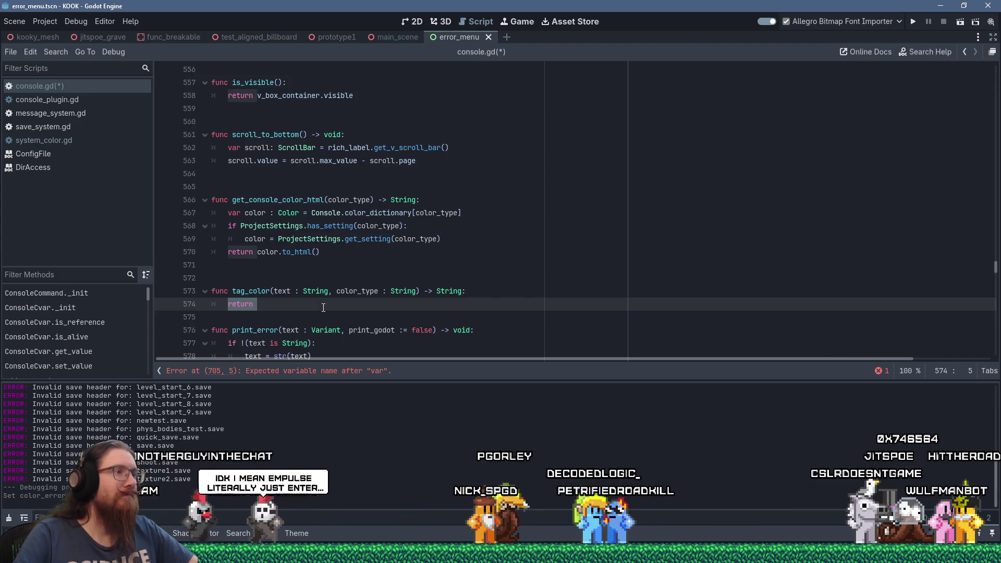
Type get_console_color_html's color_type parameter as String on line 566.
left_click(370, 200)
type(":")
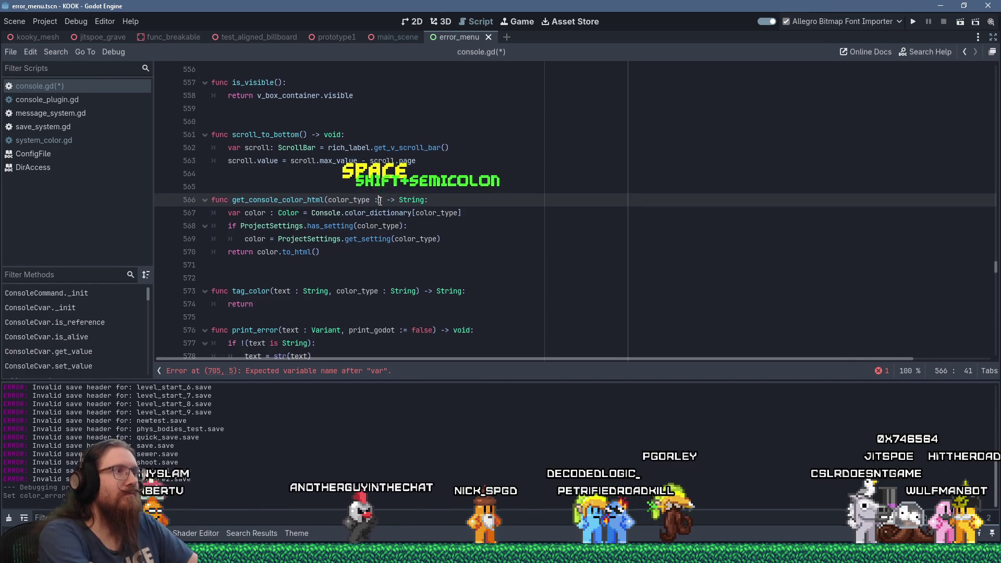
type(" String")
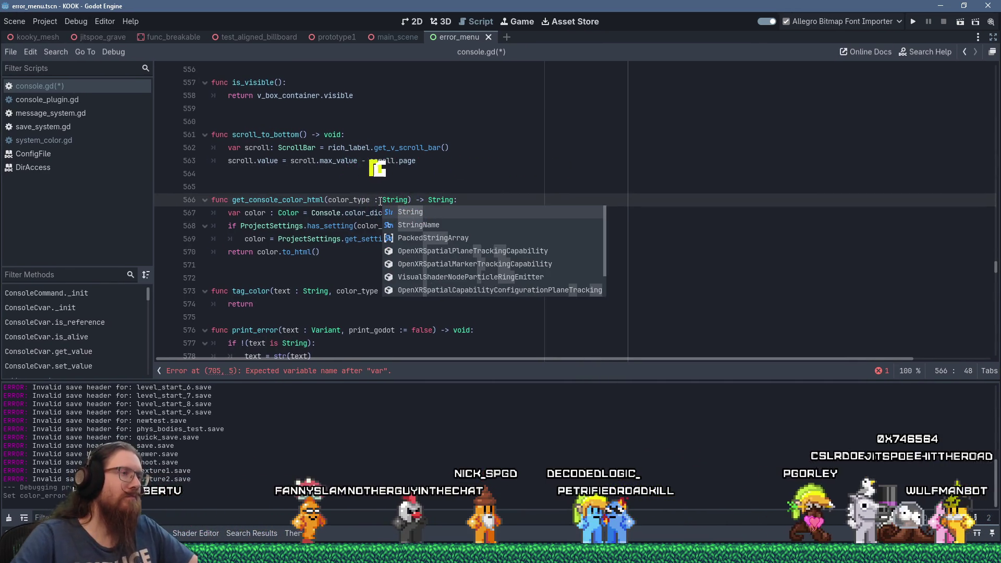
left_click(319, 212)
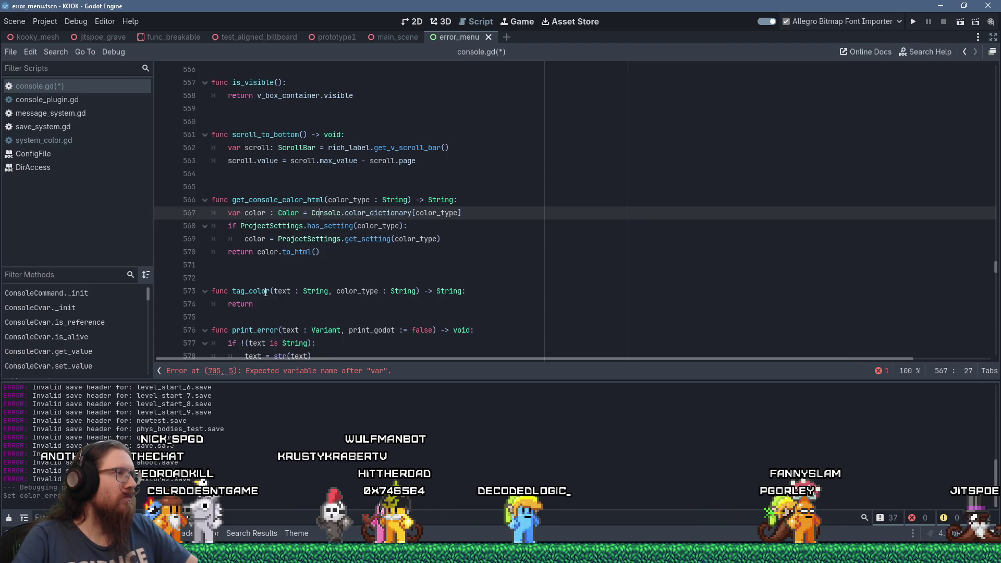
Start line 574's return with str("[color=", get_console_color_html(color_type).
left_click_drag(264, 305, 229, 309)
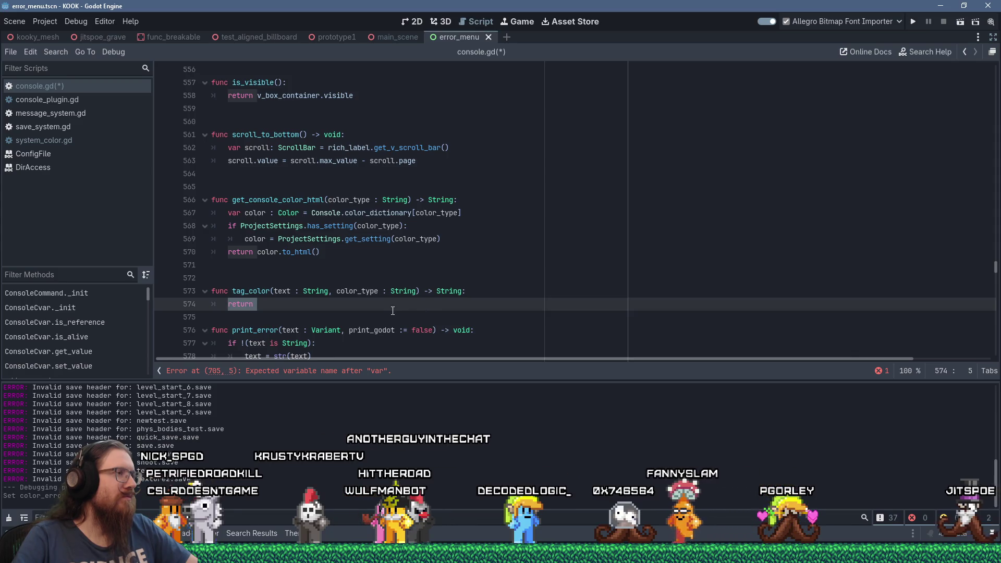
left_click(481, 301)
type("str(")
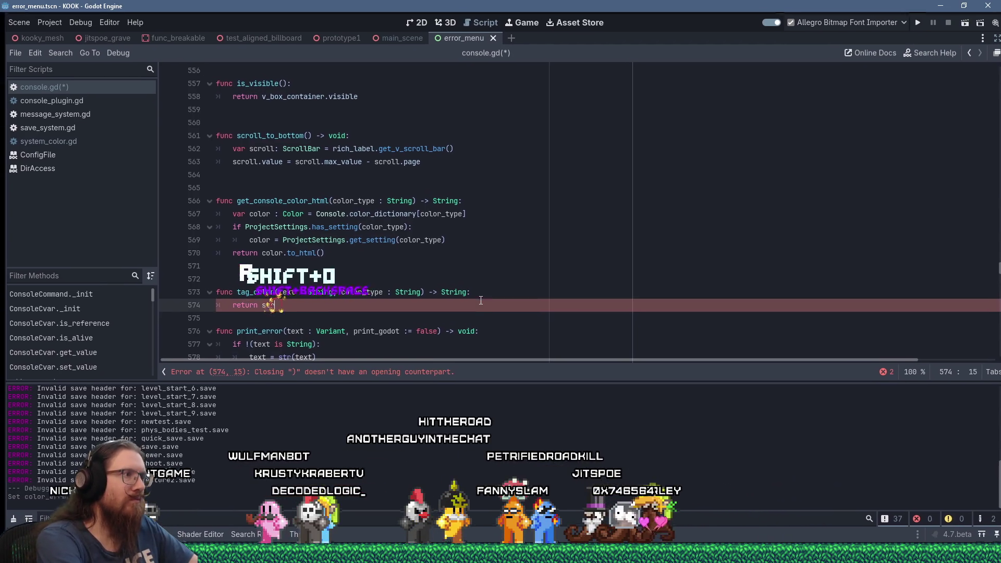
scroll(469, 214, "down", 6)
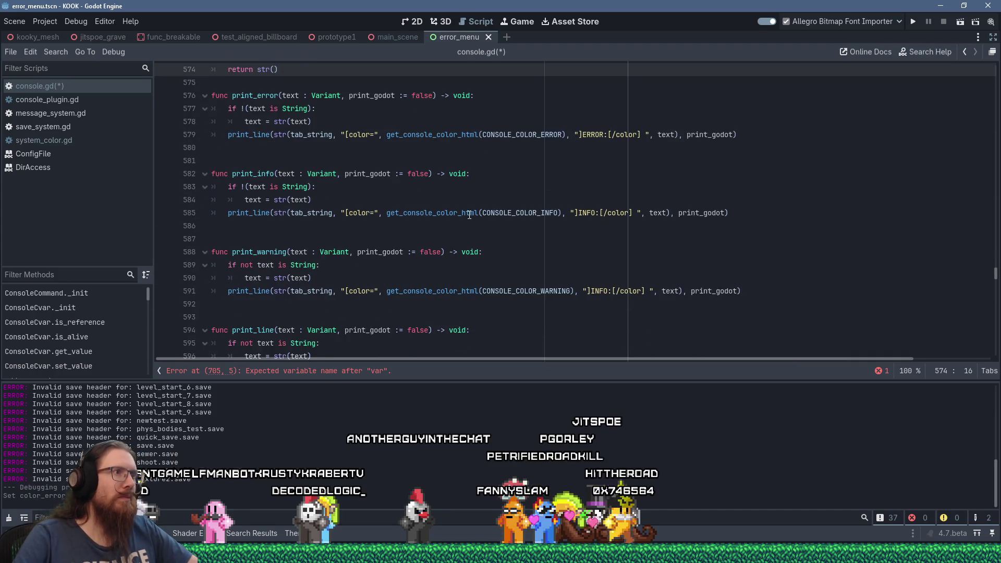
scroll(469, 215, "up", 2)
left_click_drag(339, 212, 641, 207)
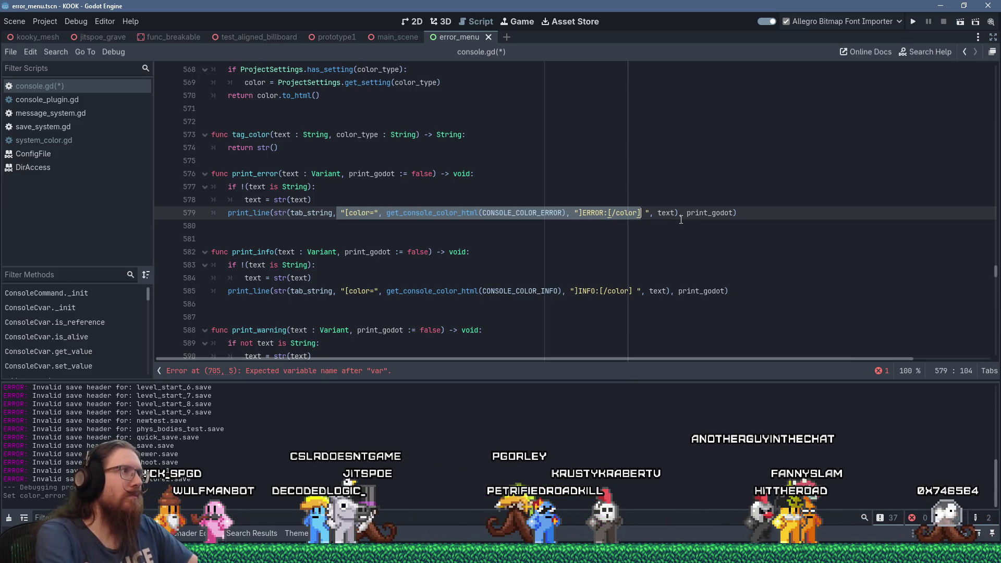
scroll(648, 220, "up", 2)
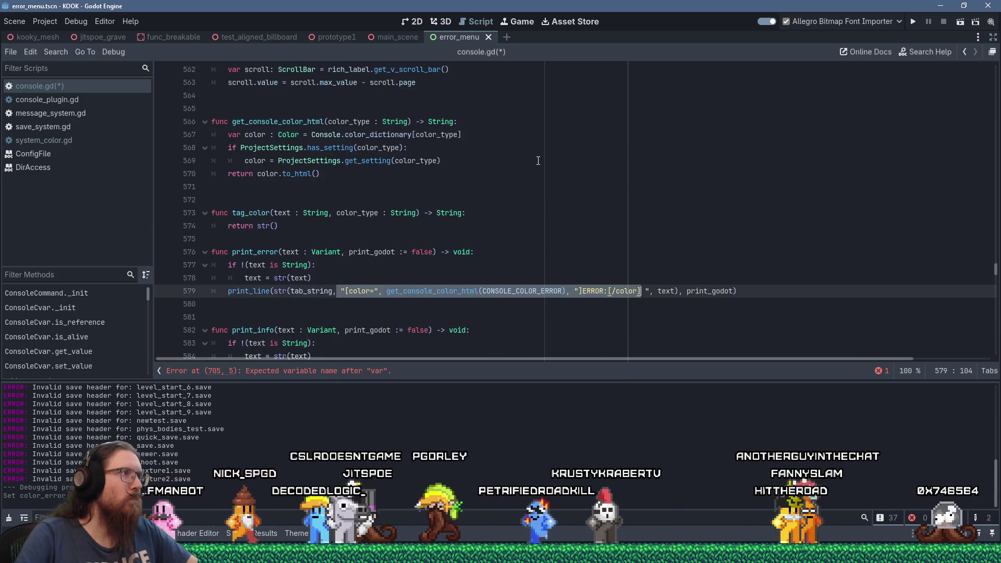
left_click(274, 226)
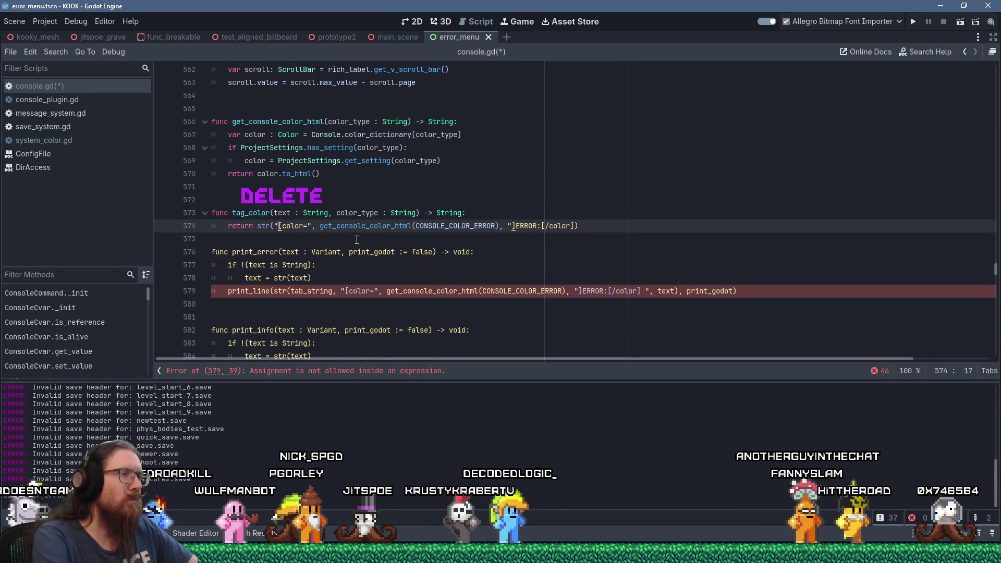
key("Right")
key("Right")
key("Right")
key("shift+Right")
key("shift+Right")
key("shift+Right")
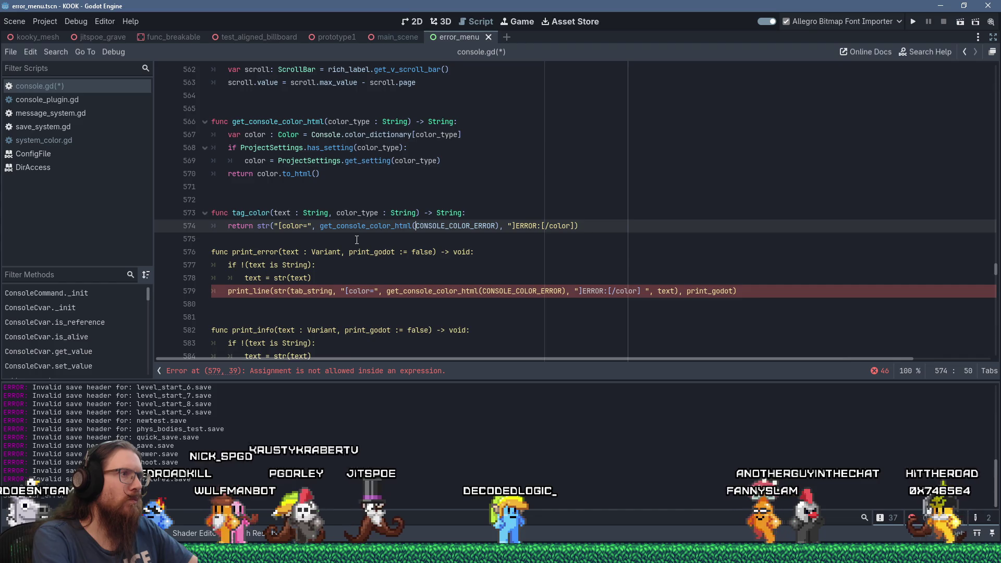
key("ctrl+shift+Right")
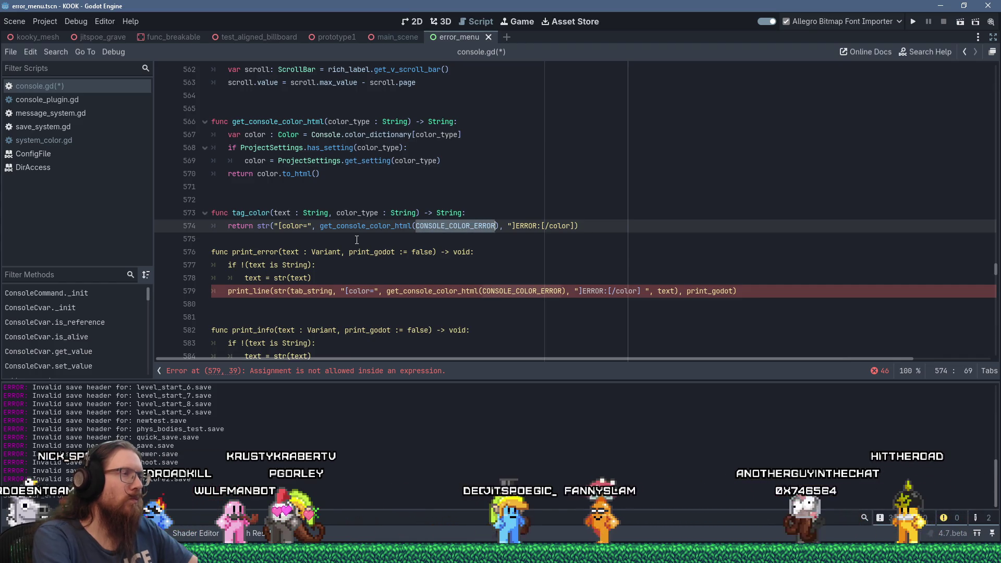
type("color_type")
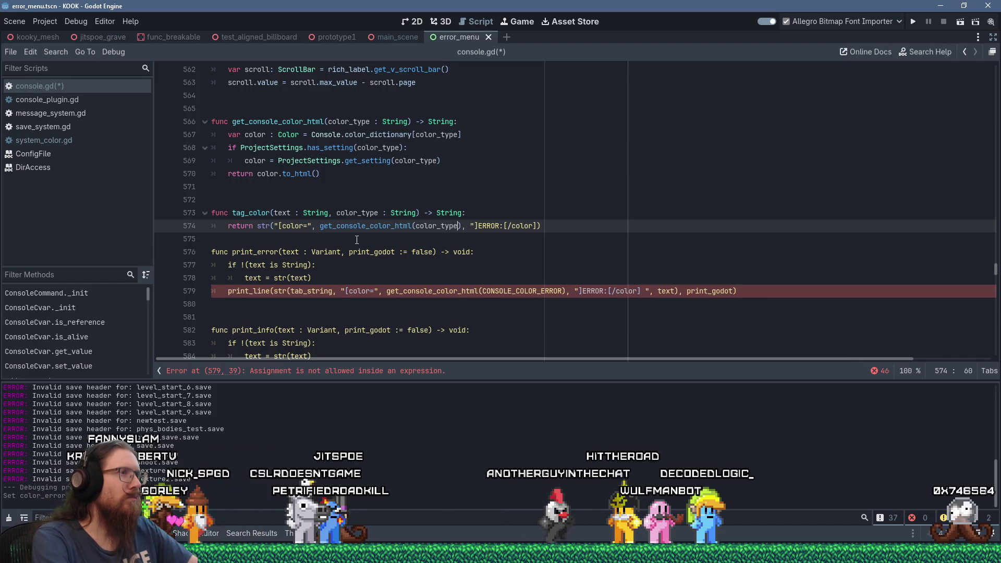
Finish it with "]", text, "[/color]") and add a blank line after tag_color.
key("End")
key("Left")
key("Left")
key("Left")
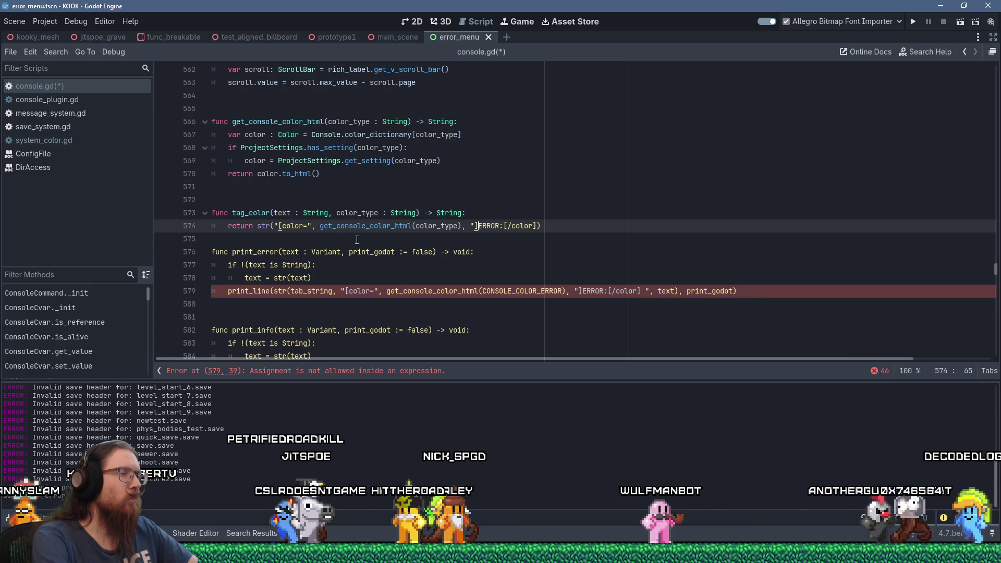
type("\", ")
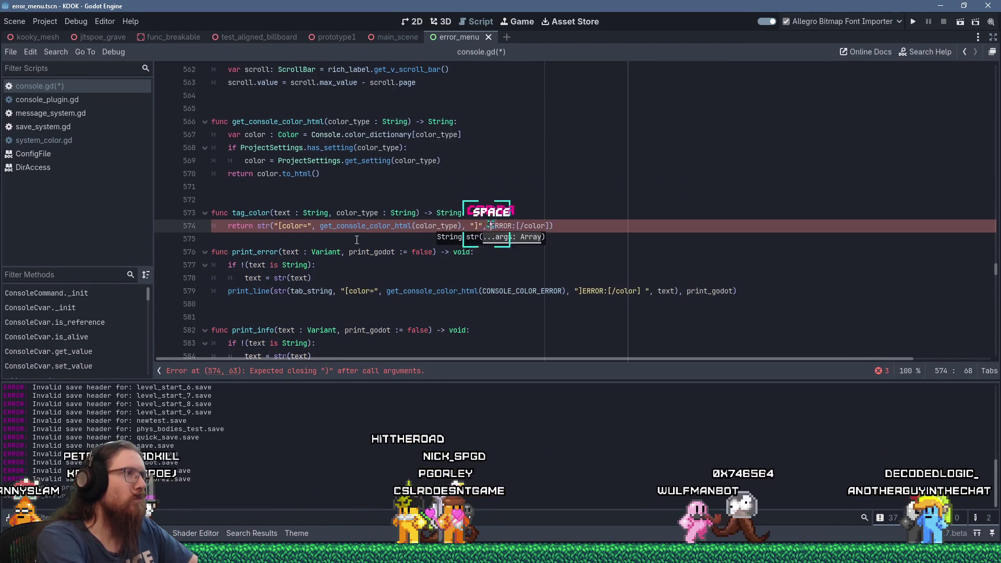
type("text,")
key("Delete")
key("Delete")
key("Delete")
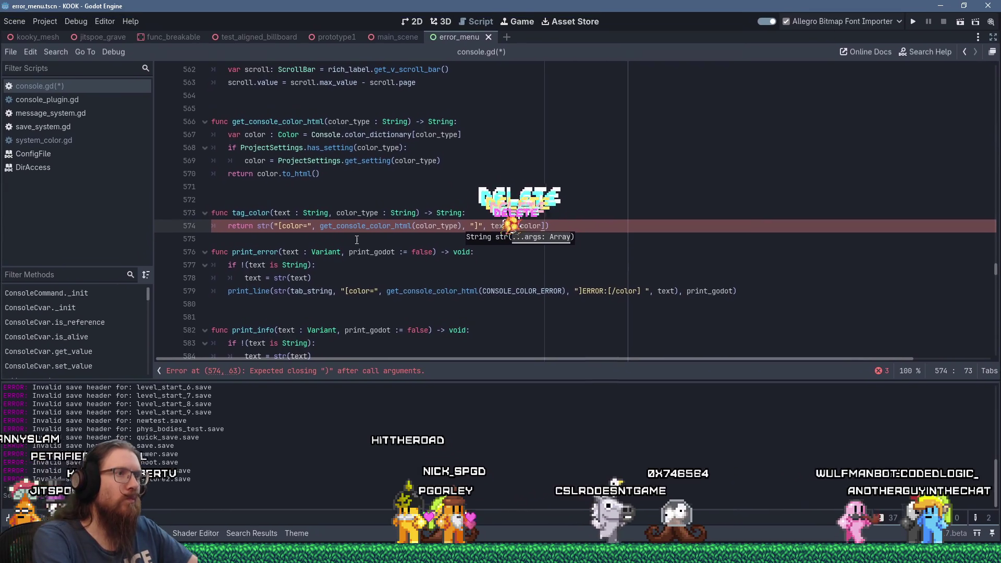
type("\"]")
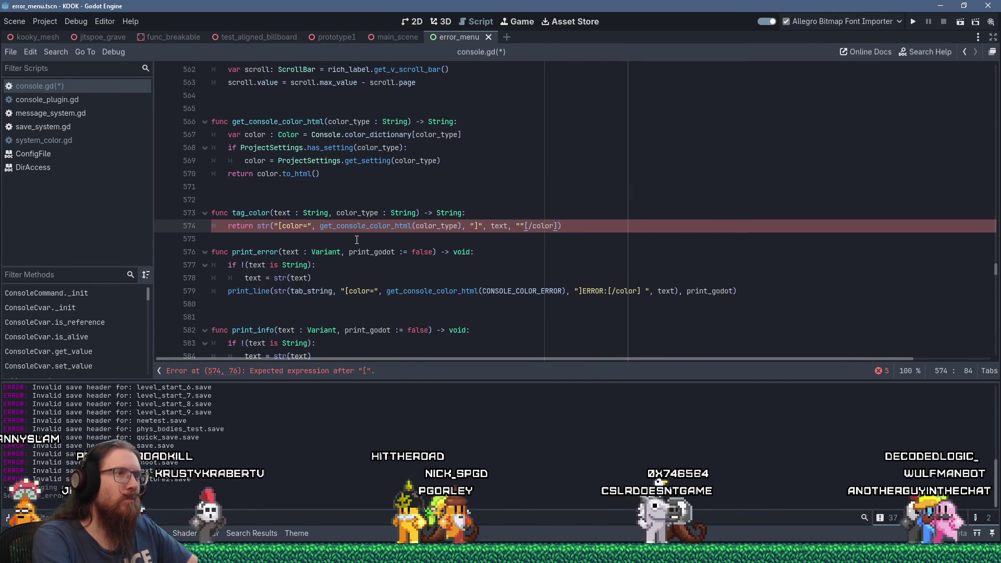
type("\"")
key("Left")
key("Left")
key("Left")
key("Delete")
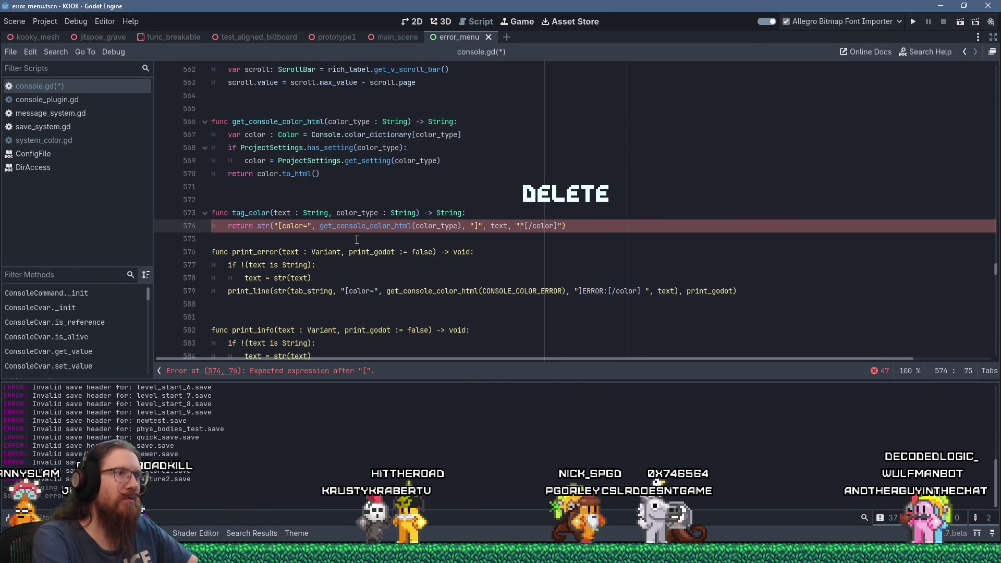
key("Delete")
key("End")
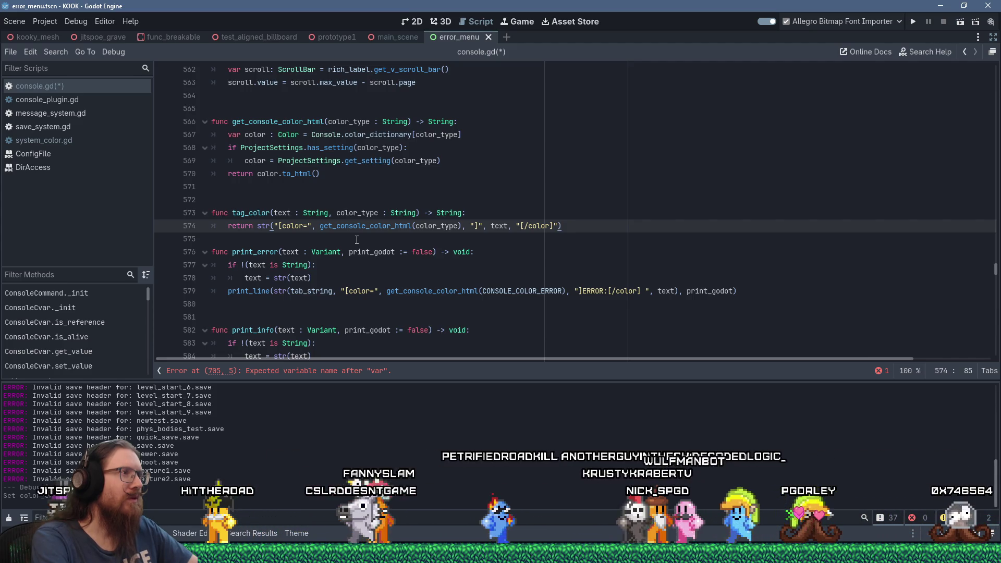
left_click(356, 239)
key("Return")
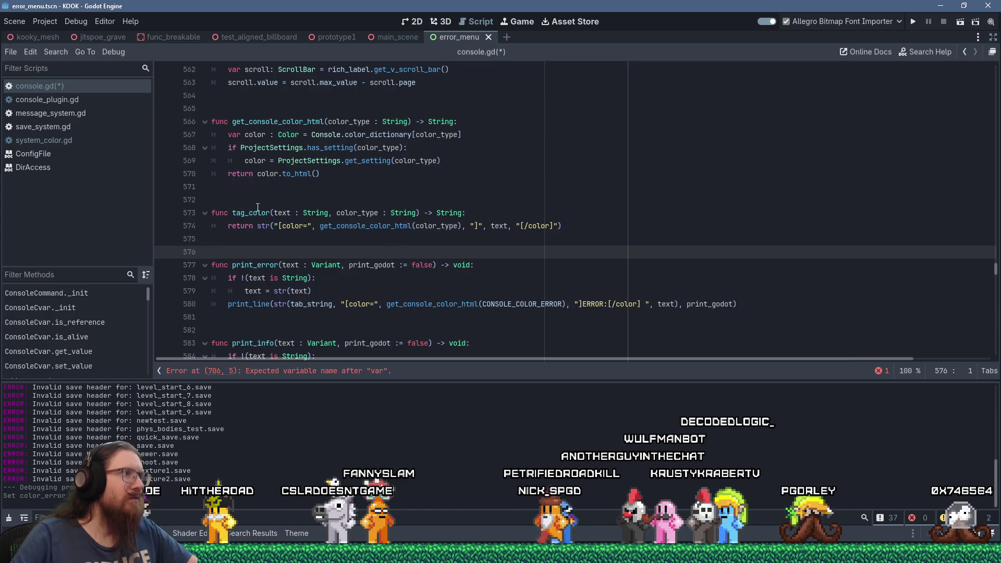
Replace the opening [color=] markup in print_error's line 580 with a tag_color( call.
double_click(257, 210)
right_click(257, 209)
left_click(297, 282)
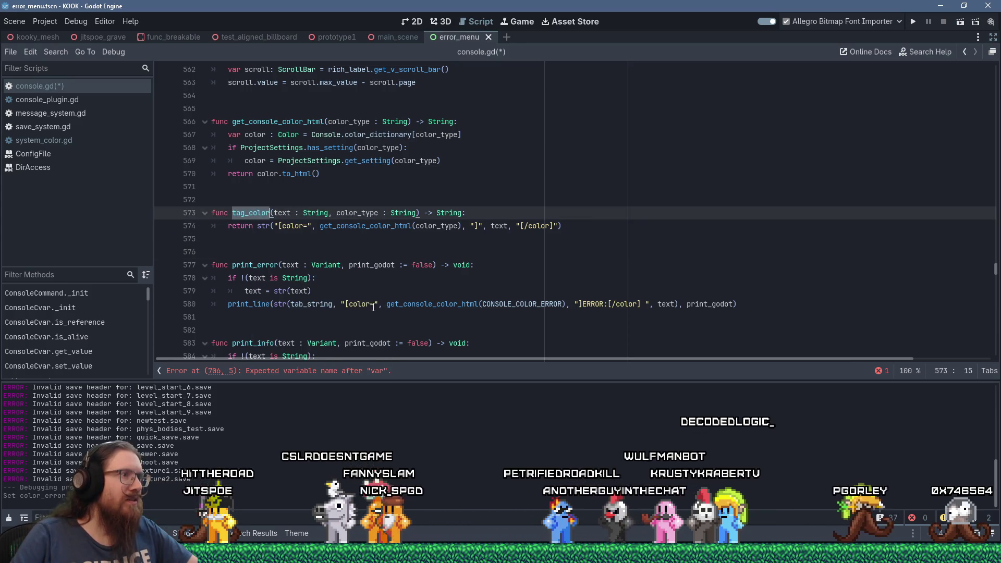
left_click(342, 303)
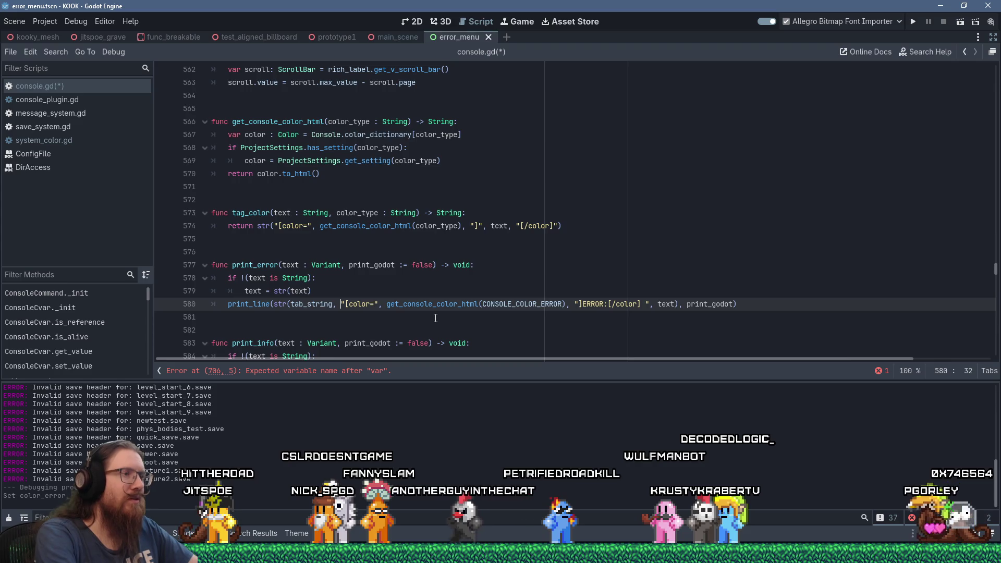
key("shift+Insert")
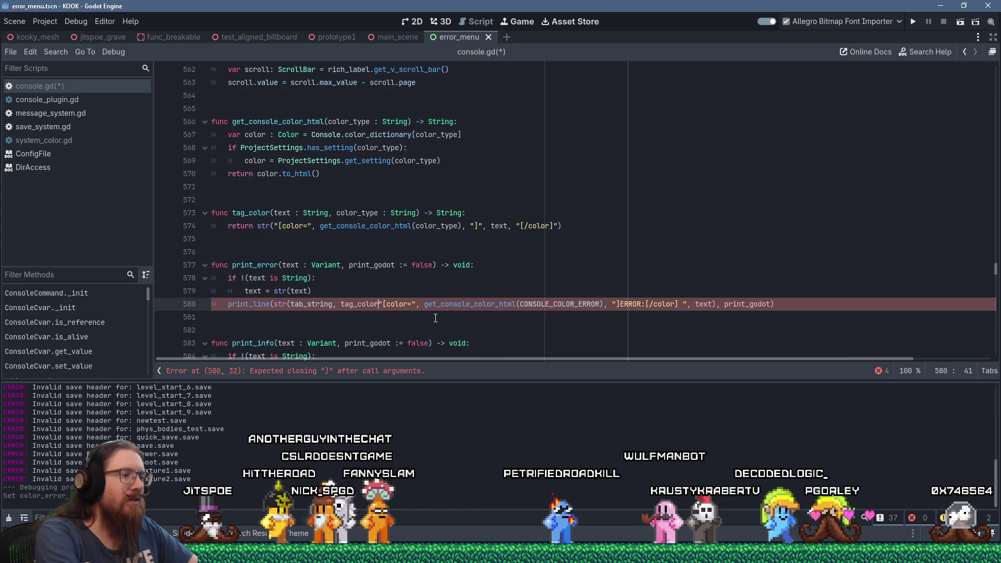
type("(")
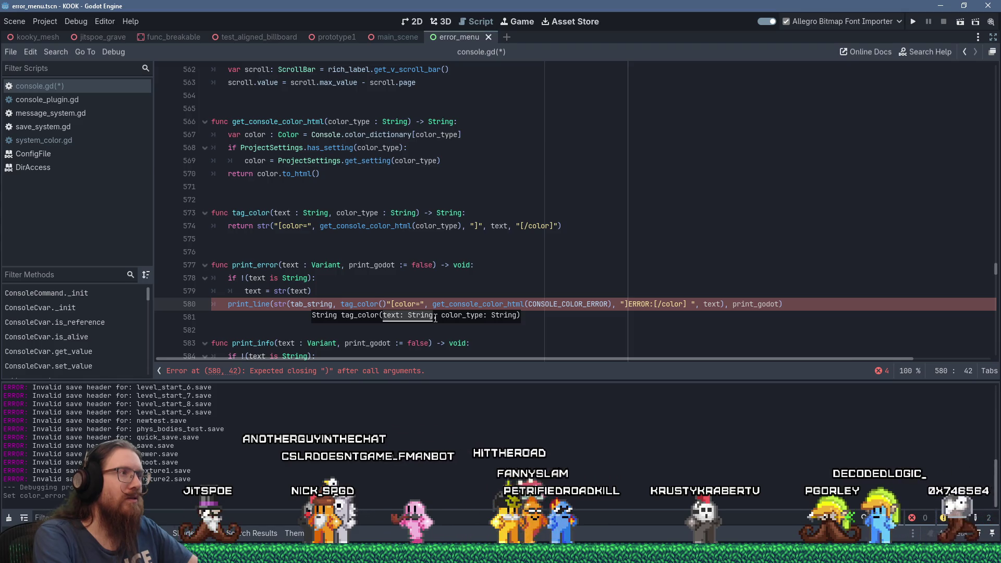
key("Right")
key("shift+Right")
key("shift+Right")
key("shift+Right")
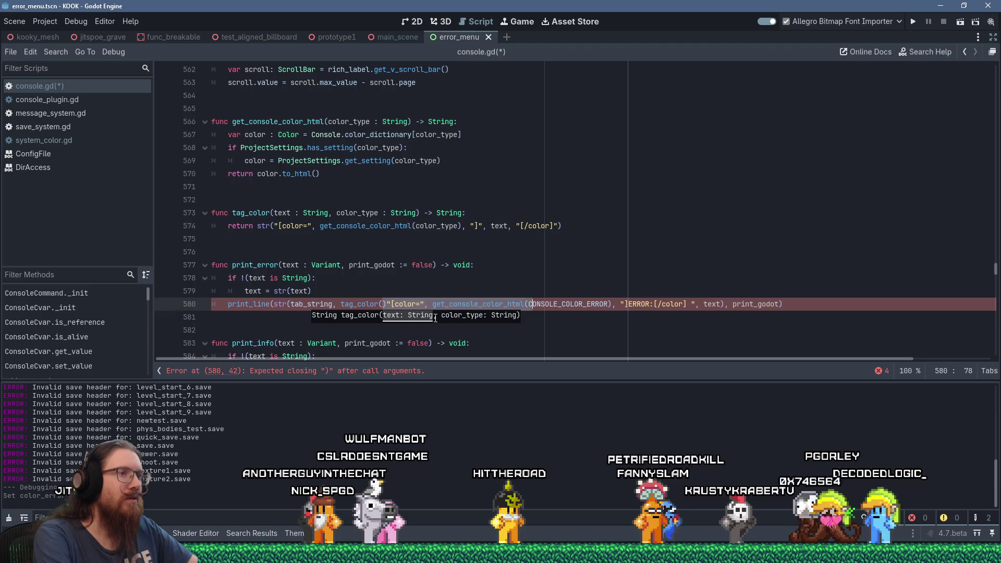
key("shift+Right")
key("shift+Right")
key("shift+Right")
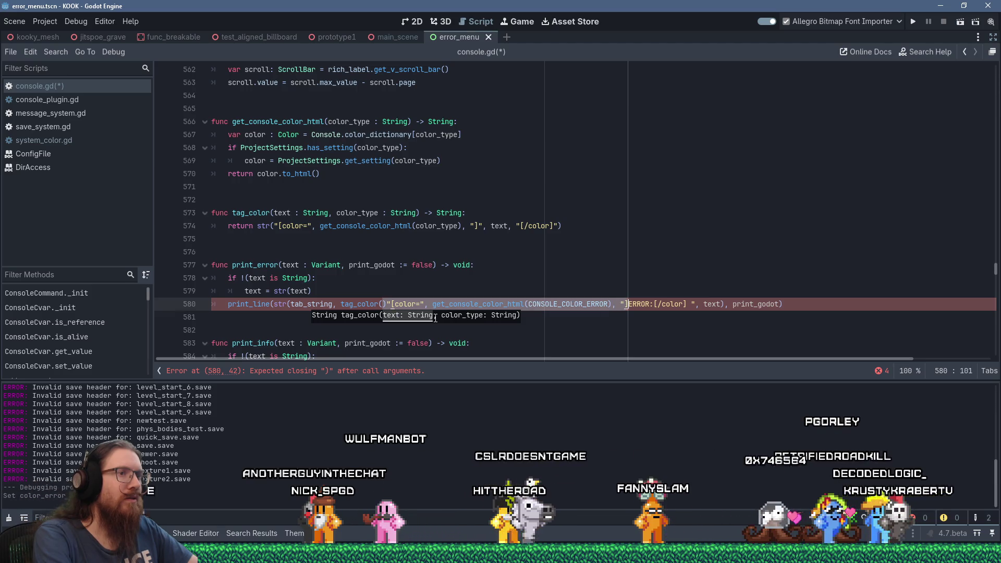
key("shift+Delete")
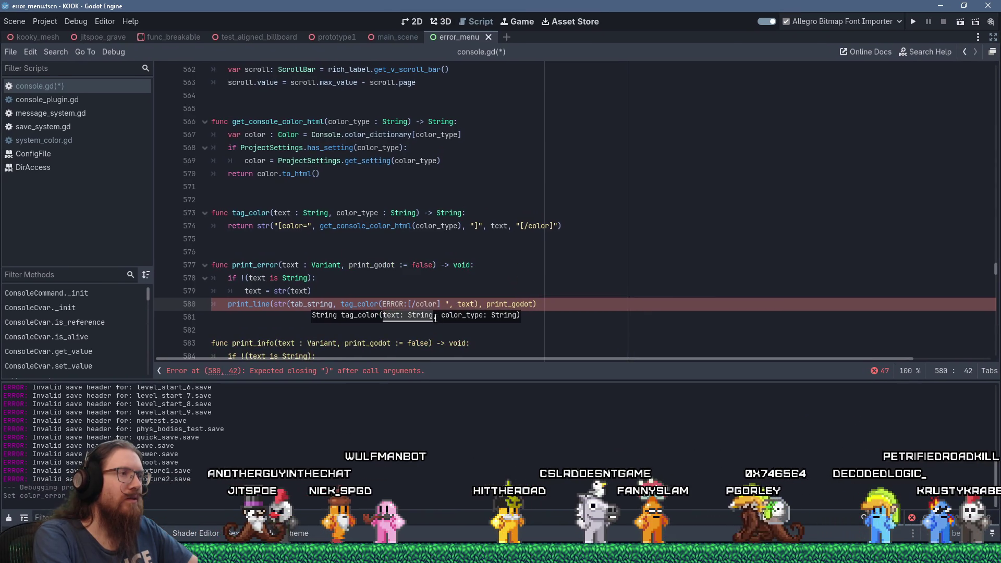
Pass tr("ERROR:") as the first argument, then paste and trim the color call as the second.
type("tr(")
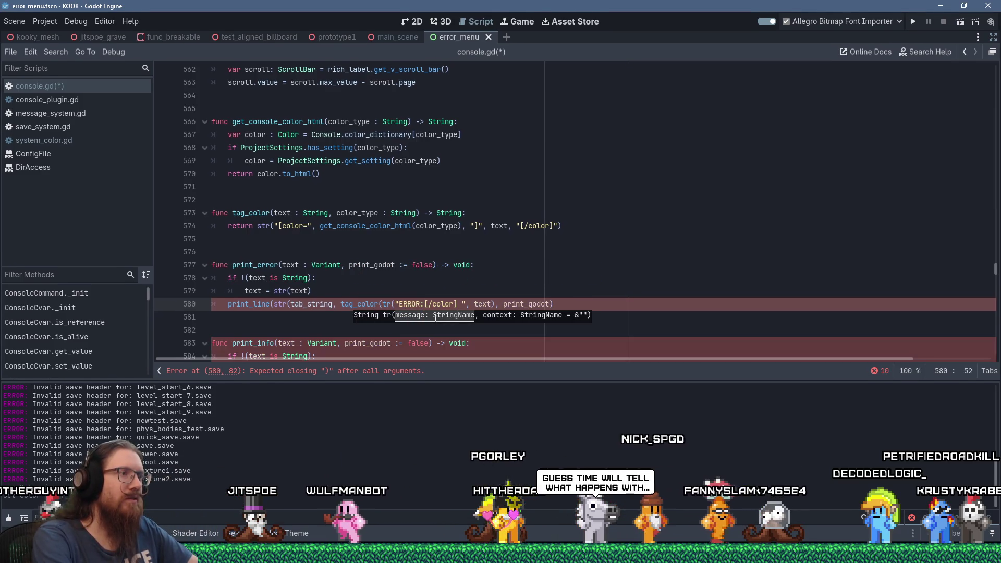
key("Right")
key("Right")
key("Right")
type("\"")
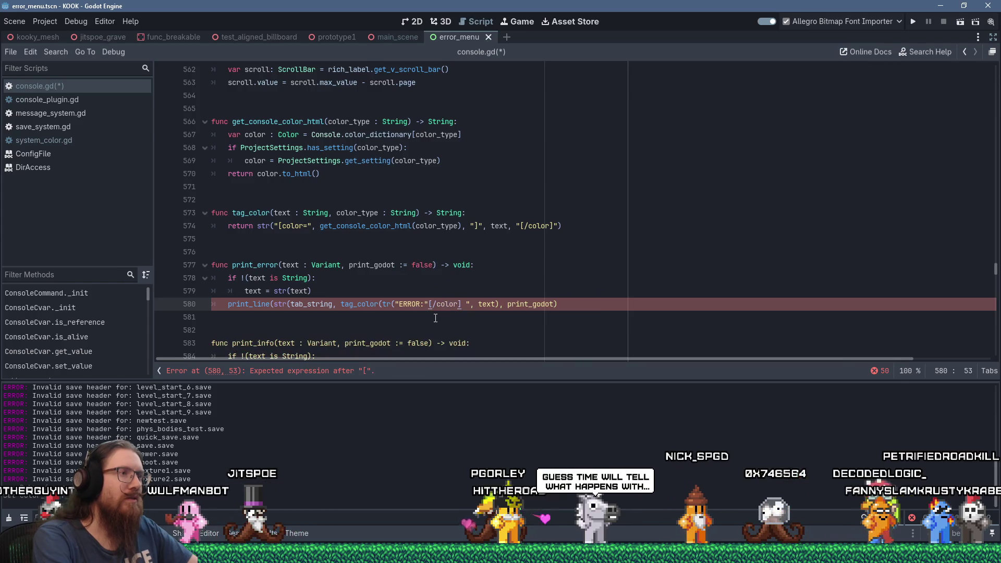
type(")")
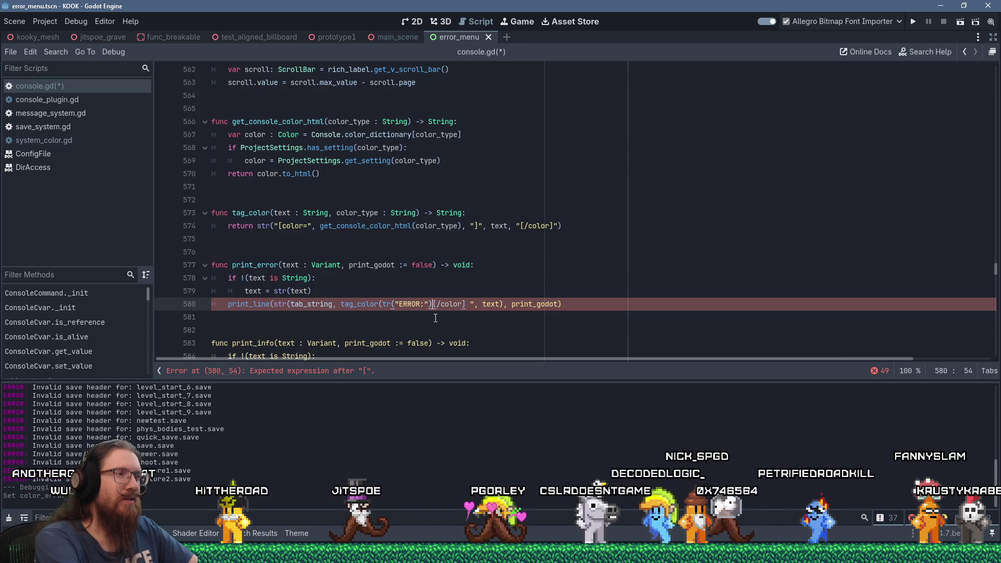
type(",")
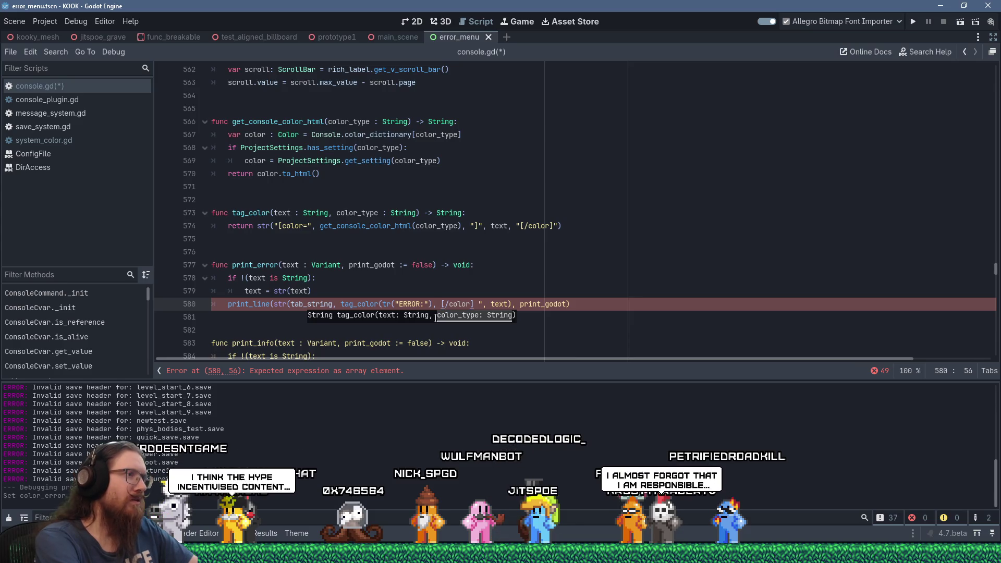
key("ctrl+v")
key("BackSpace")
key("BackSpace")
key("BackSpace")
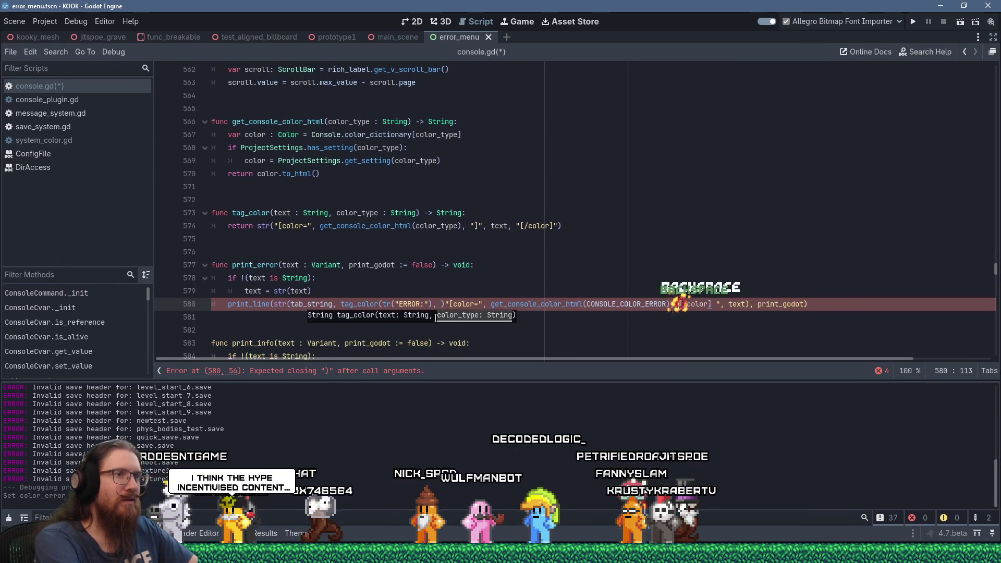
key("BackSpace")
key("Delete")
key("Delete")
key("Delete")
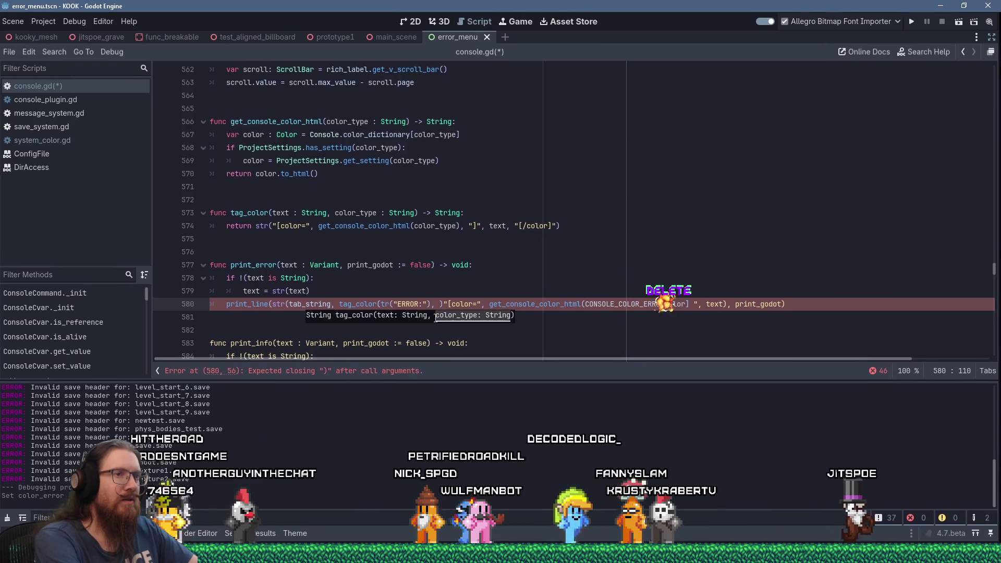
key("Delete")
key("Delete")
key("Delete")
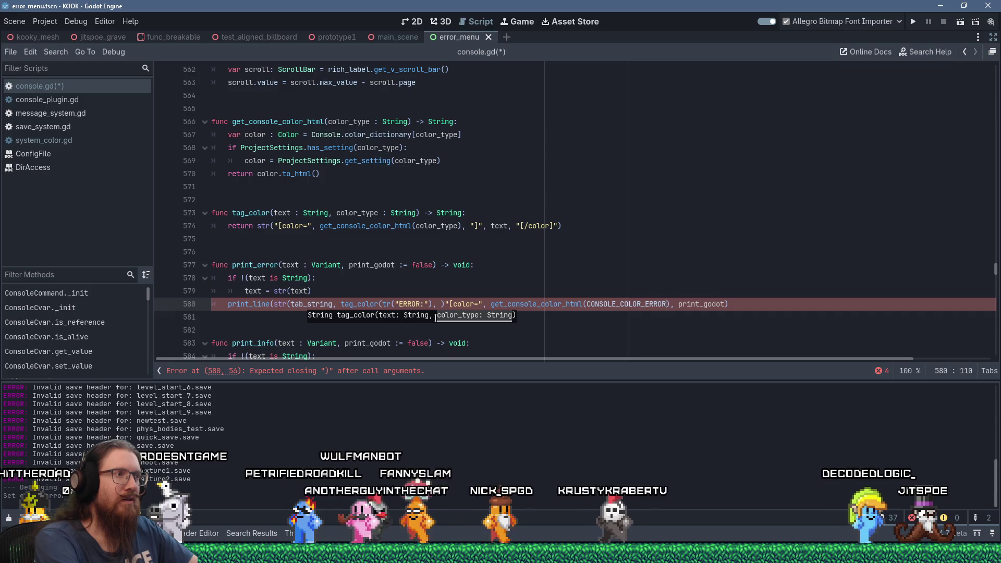
type(")")
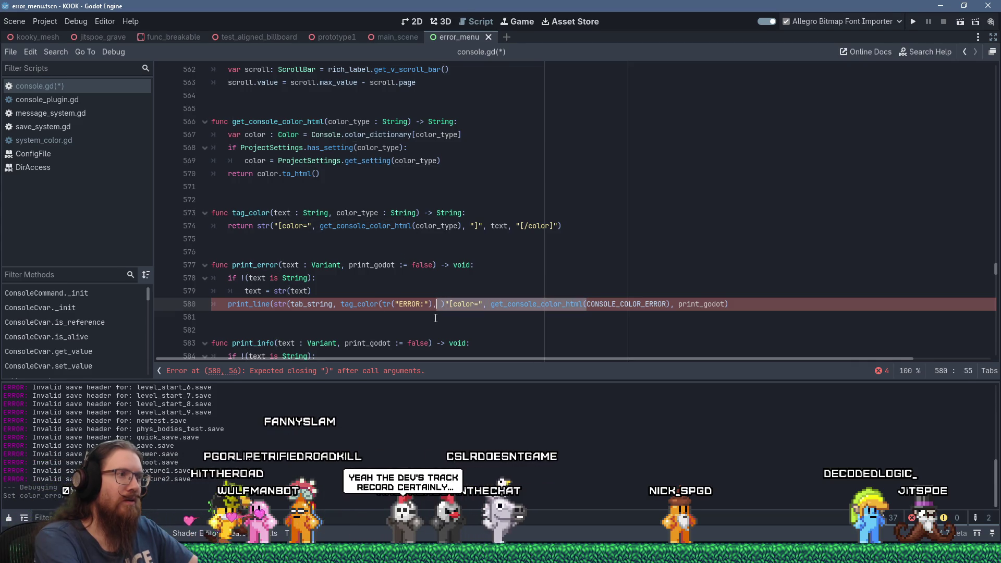
key("Delete")
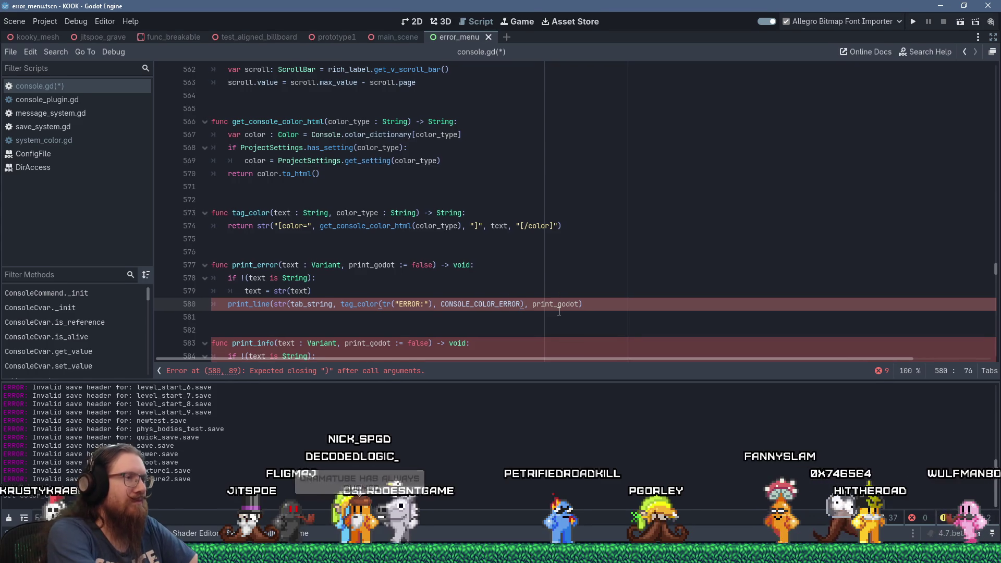
Close the tag_color call after CONSOLE_COLOR_ERROR and add text as the next print_line argument.
type(")")
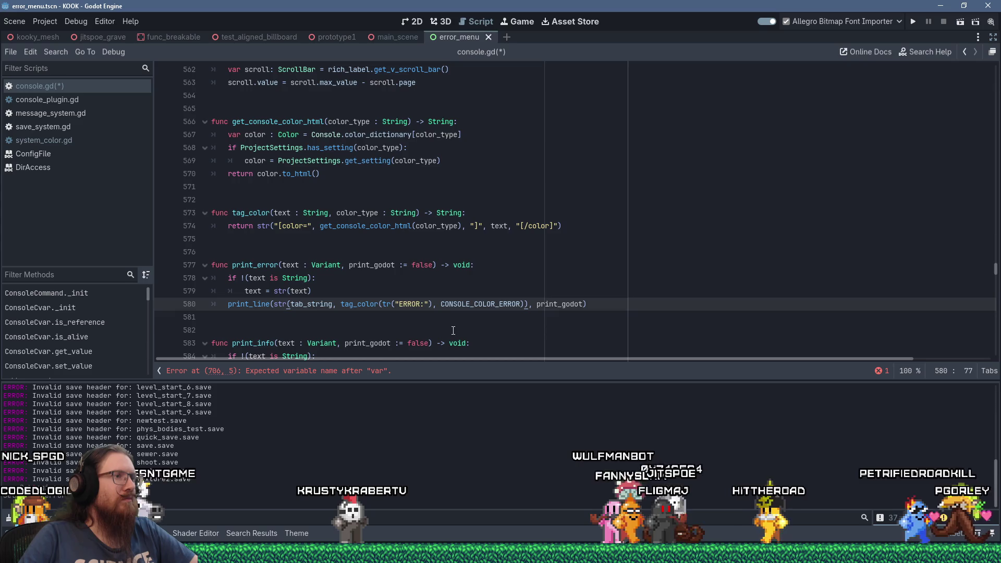
type("text,")
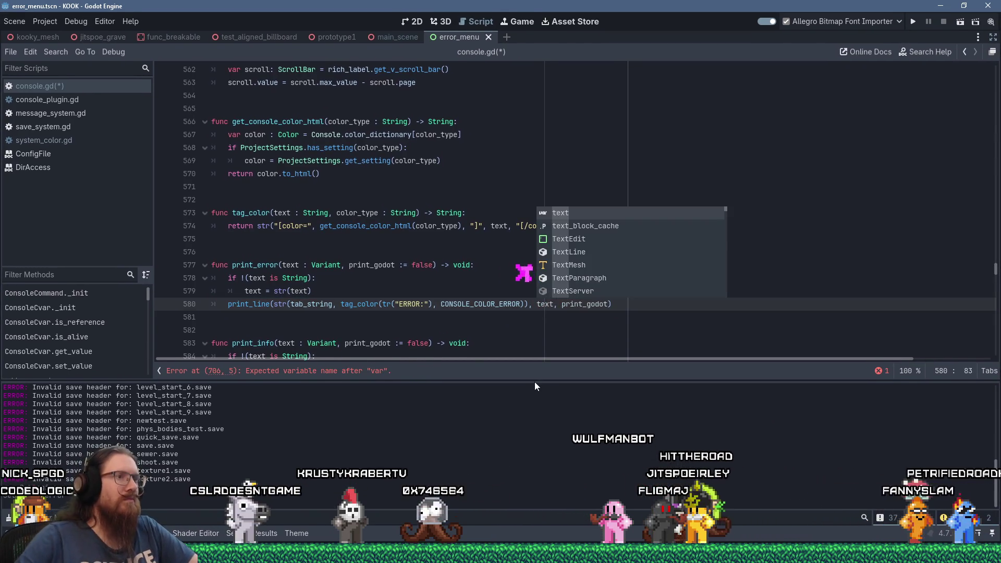
left_click(440, 318)
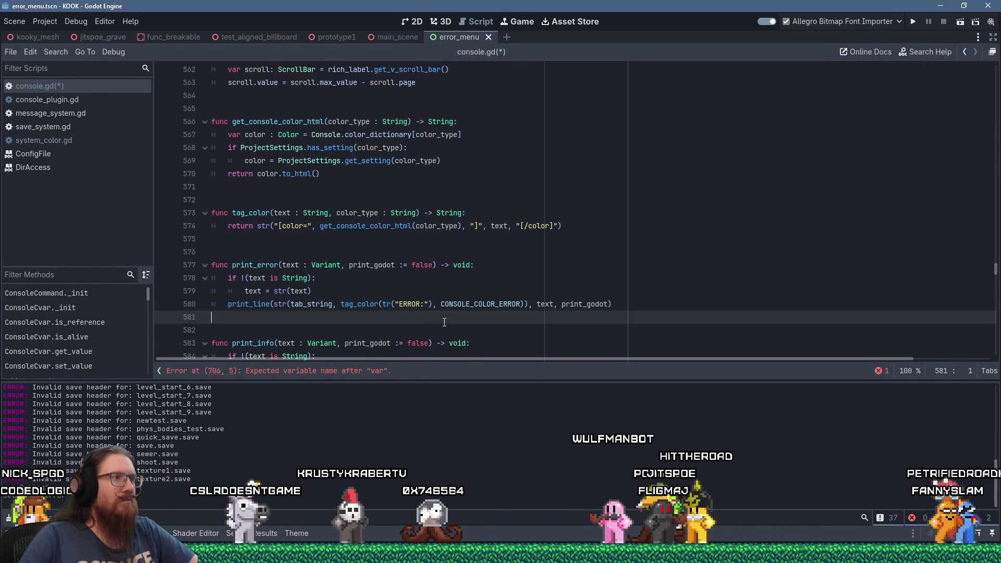
scroll(479, 326, "down", 3)
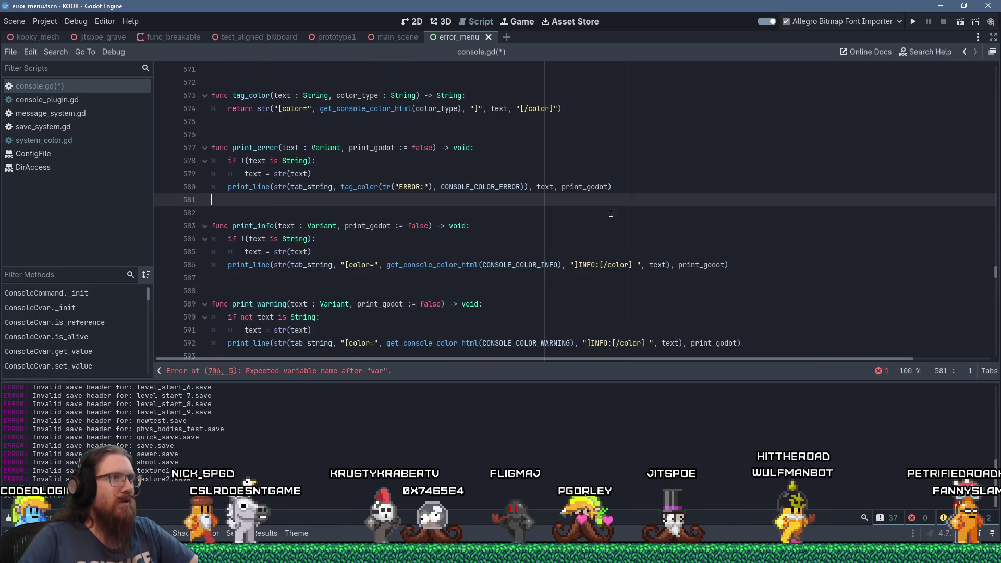
left_click(641, 186)
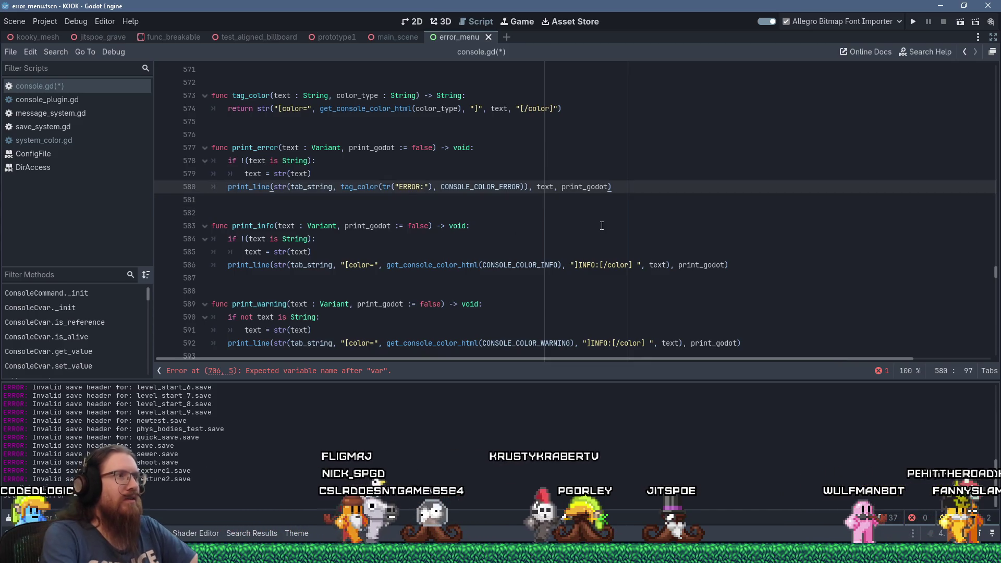
Copy print_error's line over print_info's line 586, switching label and constant to INFO.
key("shift+Home")
key("ctrl+c")
key("Down")
key("Down")
key("Down")
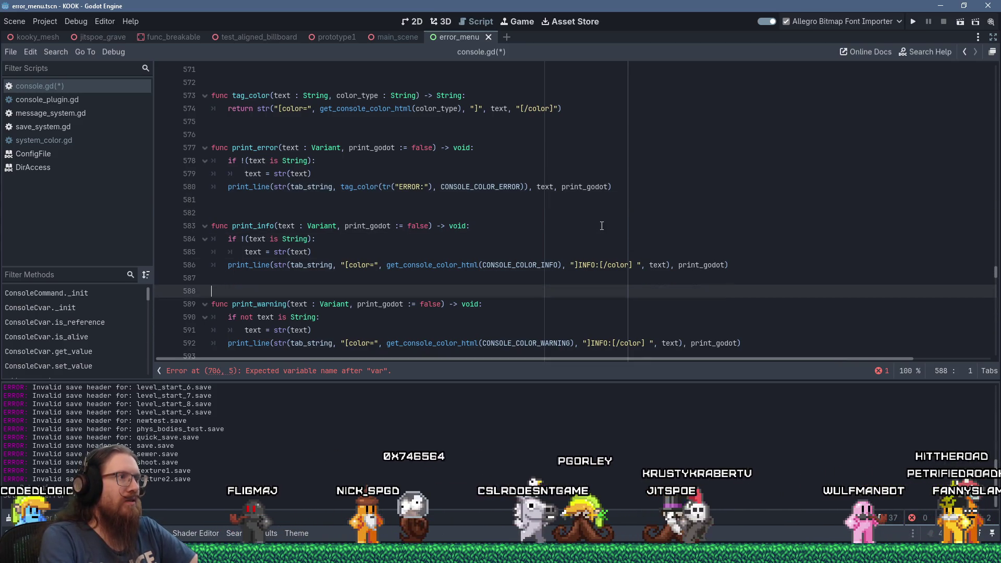
key("Up")
key("Up")
key("shift+Insert")
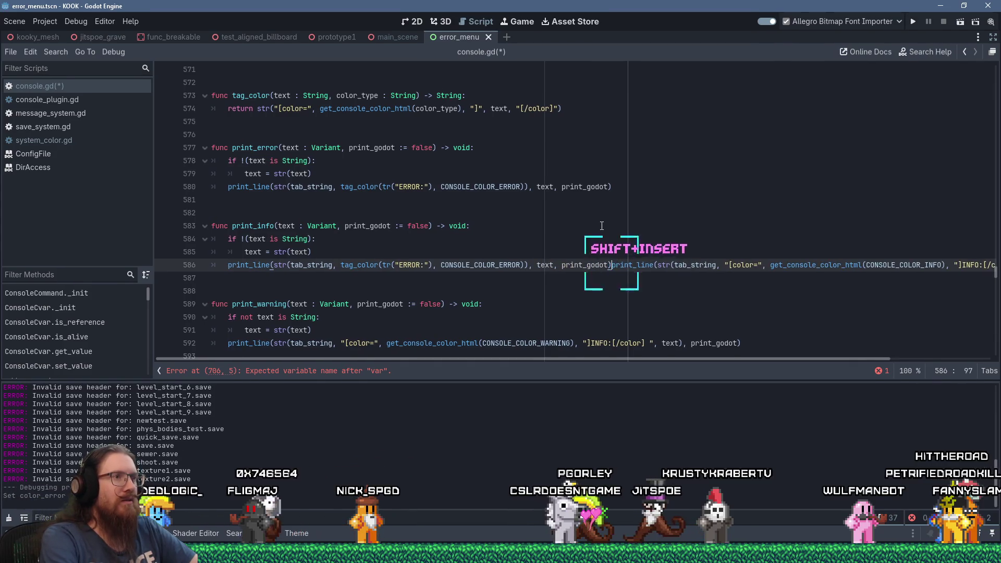
key("shift+End")
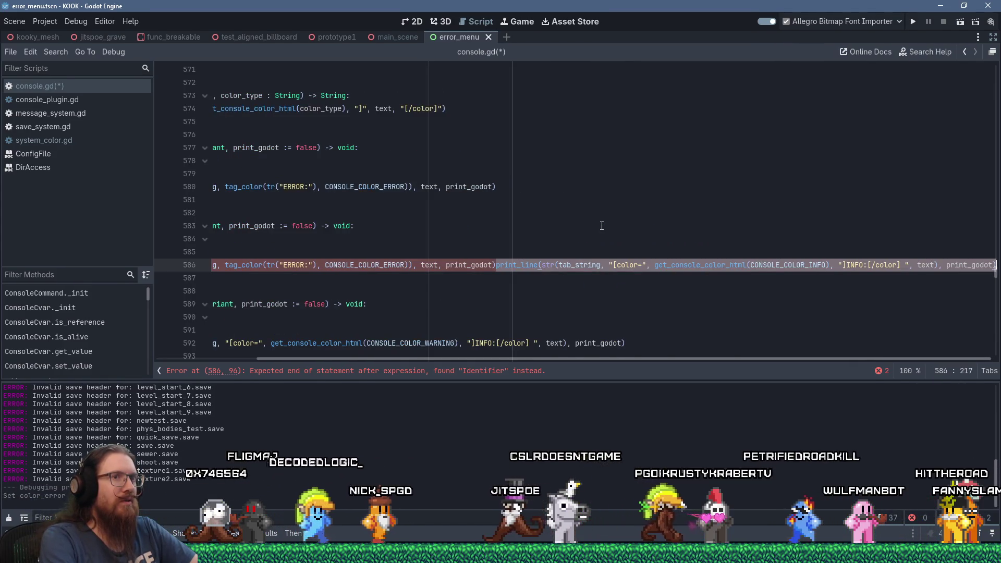
key("Delete")
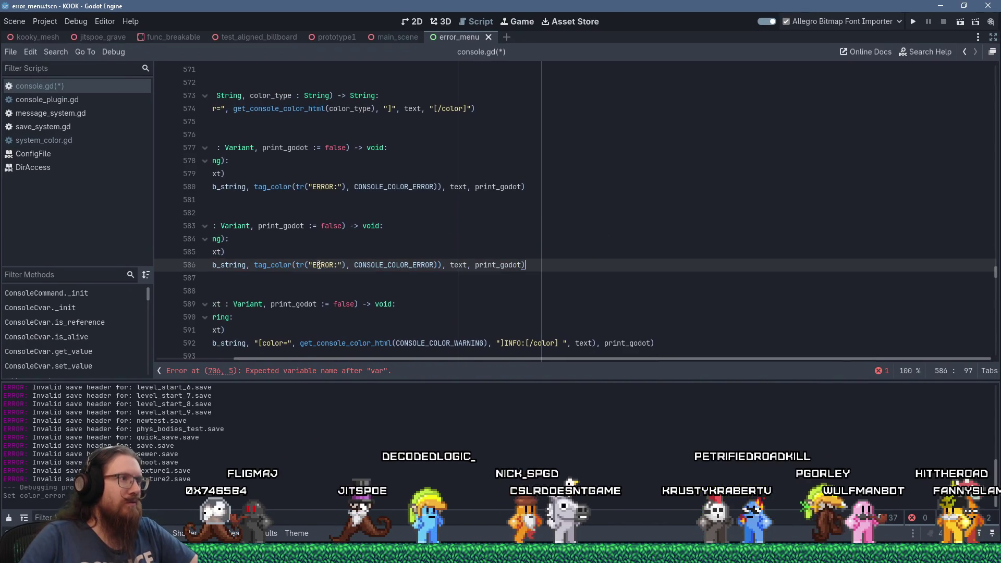
type("INFO")
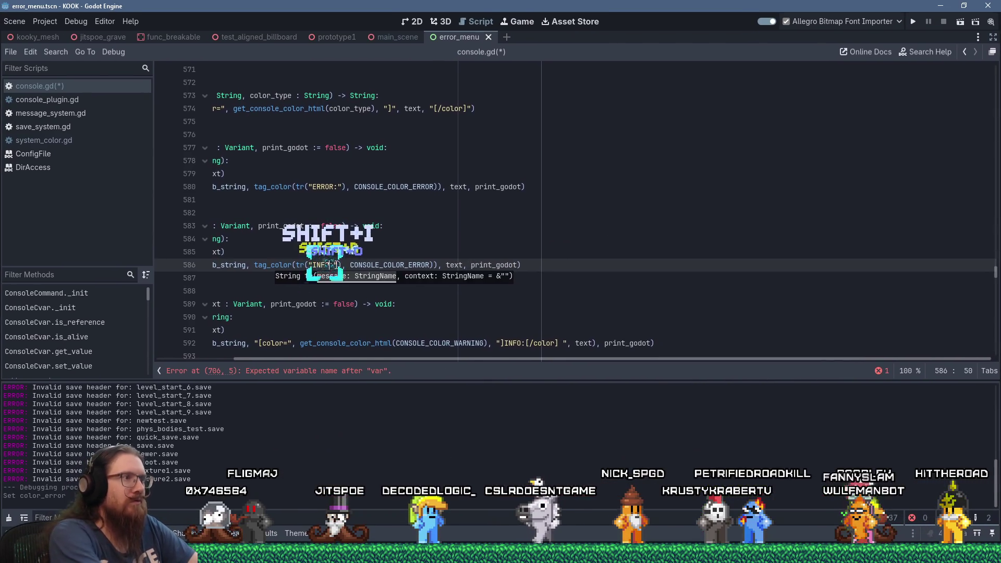
double_click(406, 265)
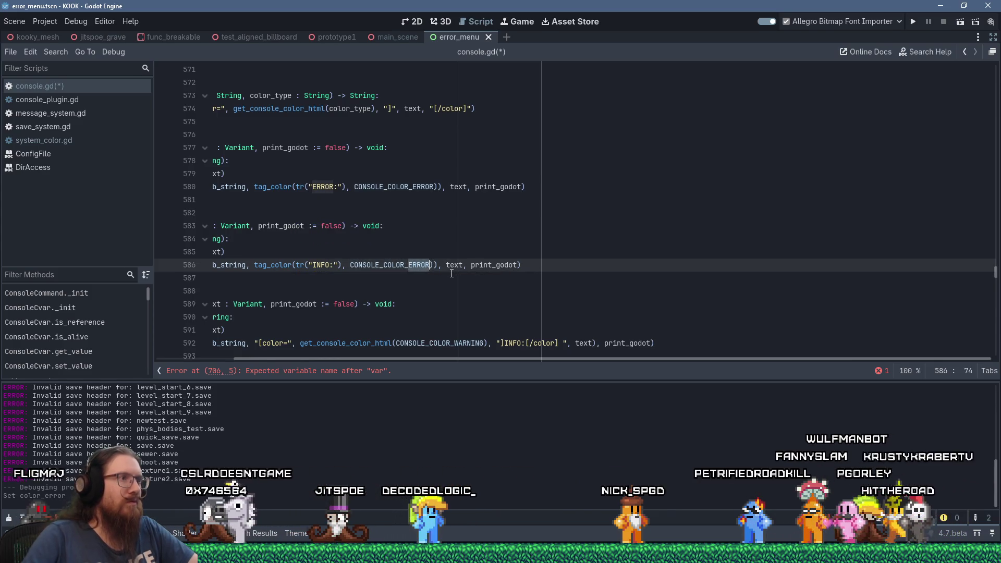
type("INF")
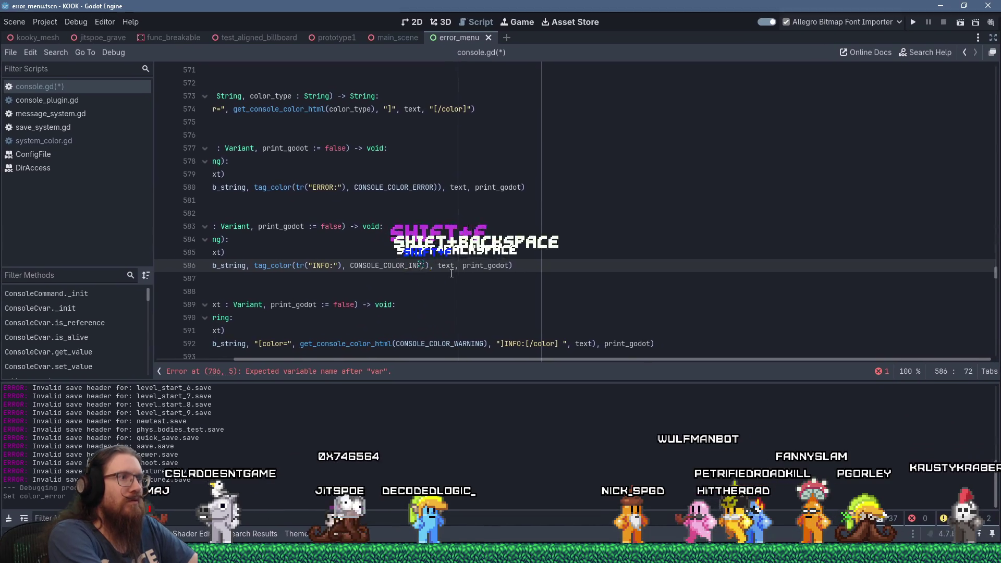
type("O")
left_click_drag(440, 361, 363, 360)
scroll(349, 340, "down", 1)
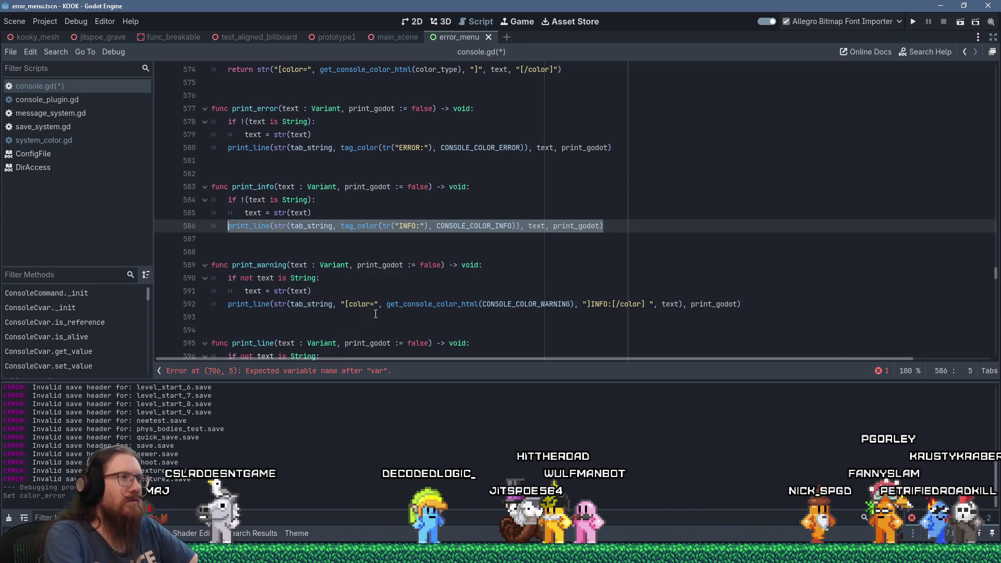
Paste the tag_color line into print_warning and swap in CONSOLE_COLOR_WARNING for CONSOLE_COLOR_INFO.
key("Down")
key("Down")
key("Down")
key("ctrl+shift+Return")
type("print_line(str(tab_string, tag_color(tr(\"INFO:\"), CONSOLE_COLOR_INFO)), text, print_godot)")
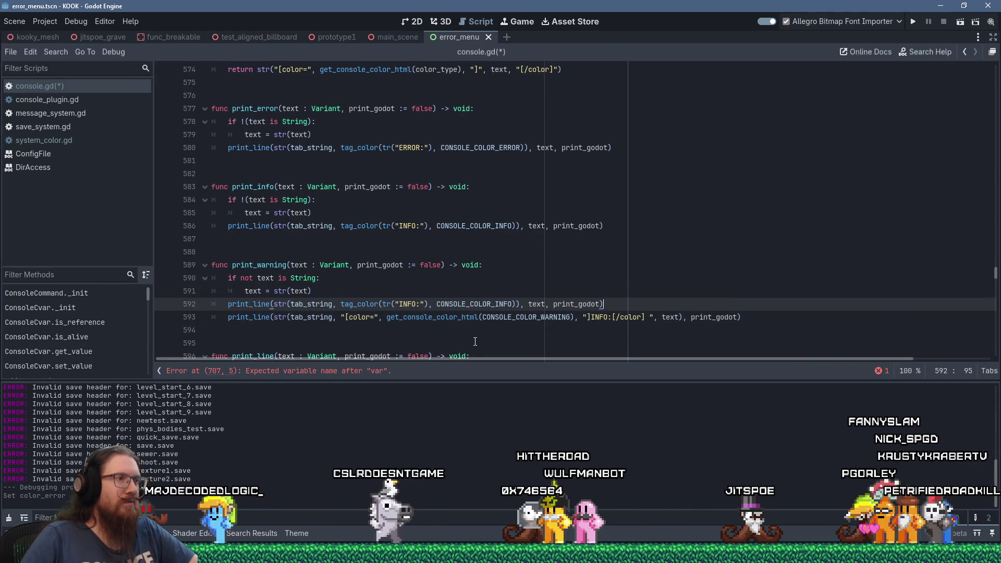
double_click(516, 317)
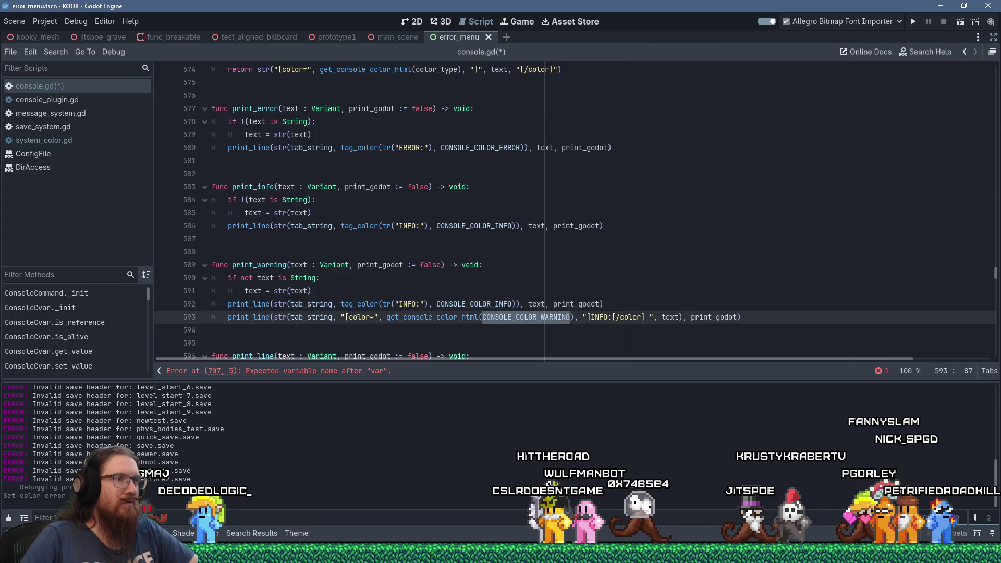
right_click(503, 317)
left_click(548, 360)
double_click(487, 305)
right_click(487, 305)
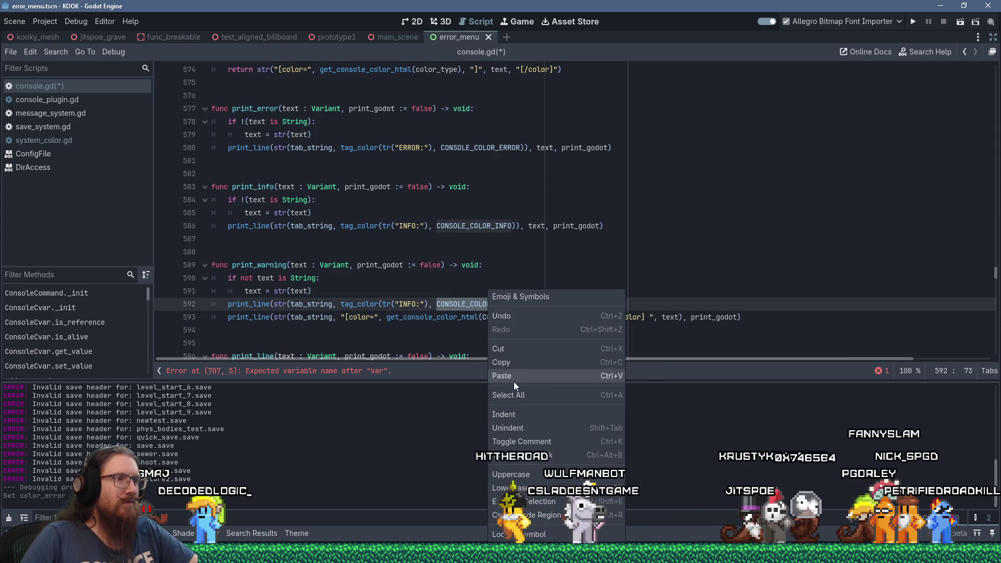
key("shift+Insert")
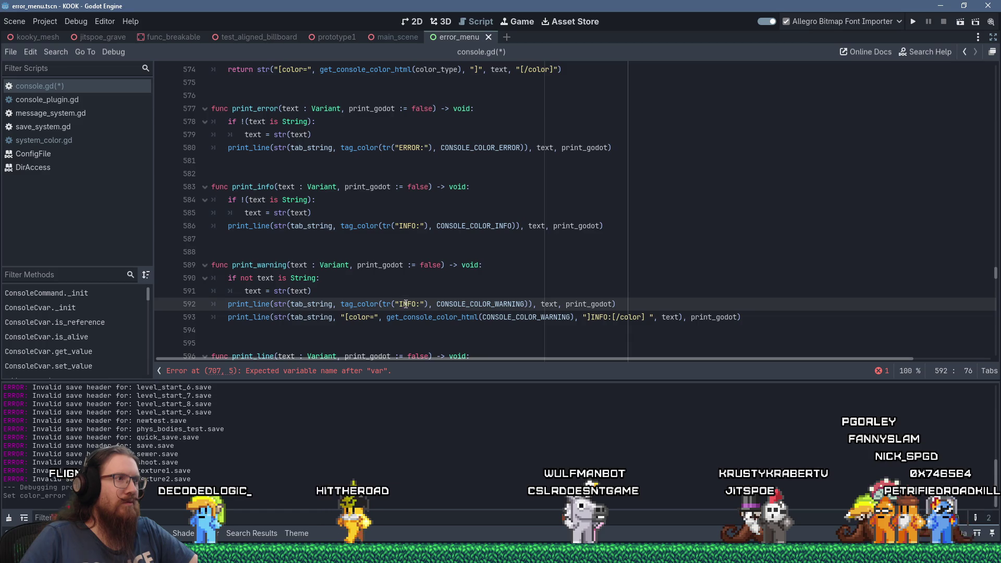
Change the label to WARNING: and delete the old raw-markup print_line on line 593.
double_click(408, 304)
type("WARNING")
left_click_drag(771, 318, 713, 298)
key("Delete")
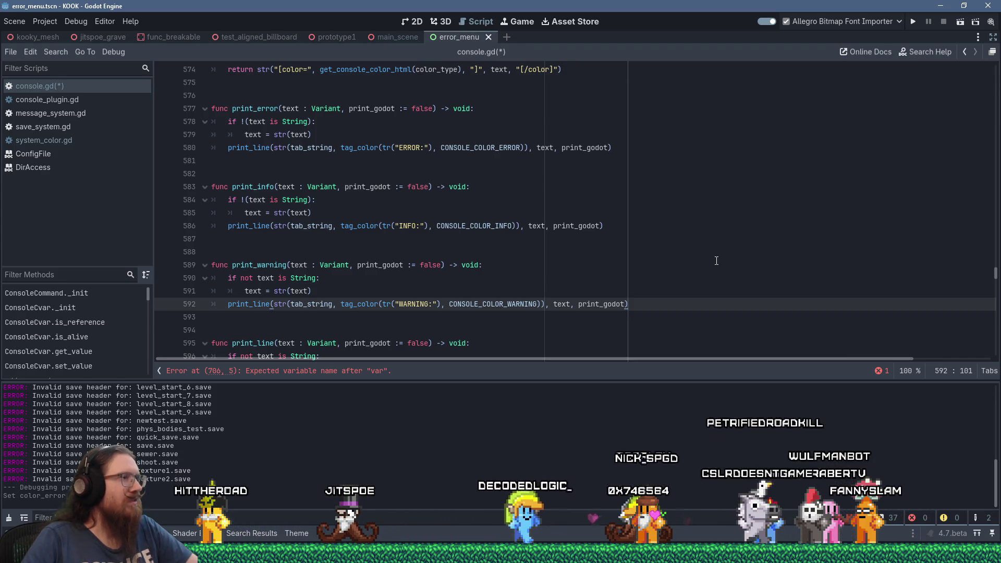
scroll(716, 261, "down", 1)
scroll(716, 260, "up", 3)
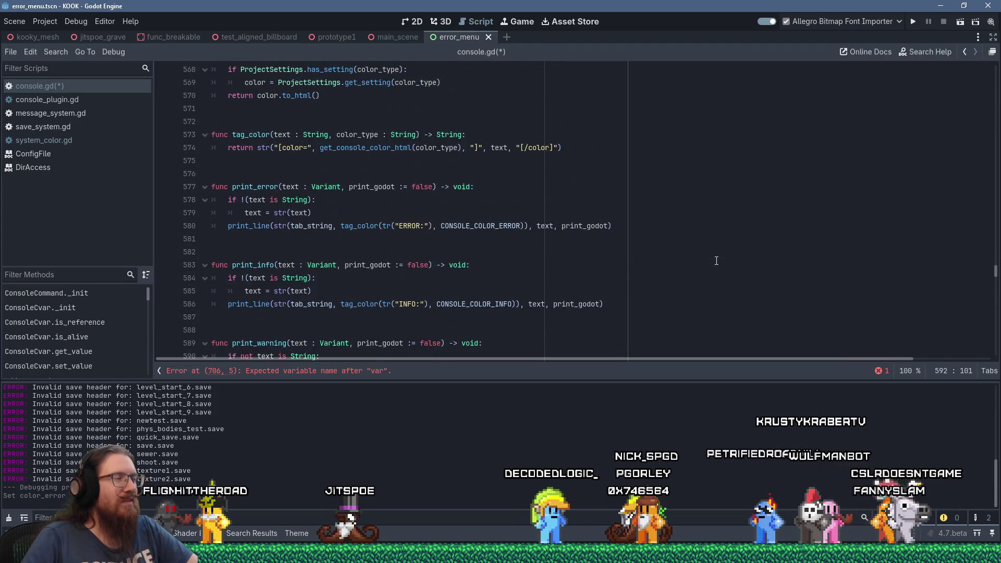
scroll(716, 261, "down", 5)
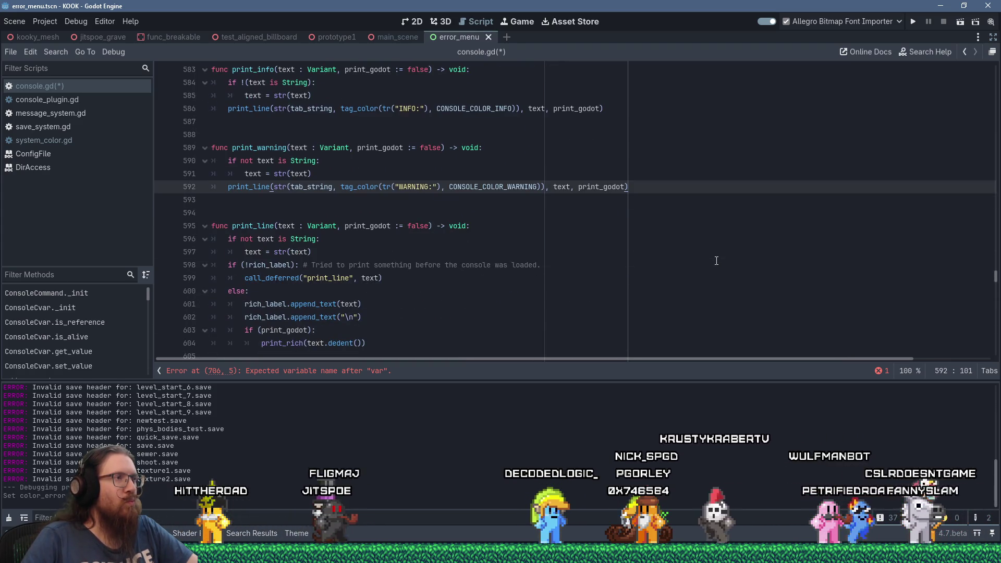
scroll(716, 260, "down", 1)
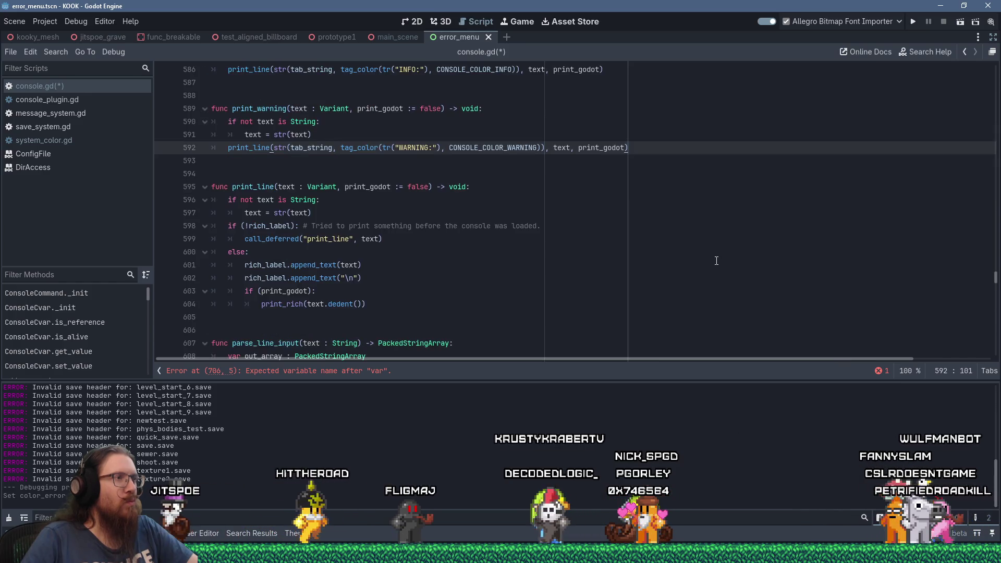
scroll(716, 261, "down", 1)
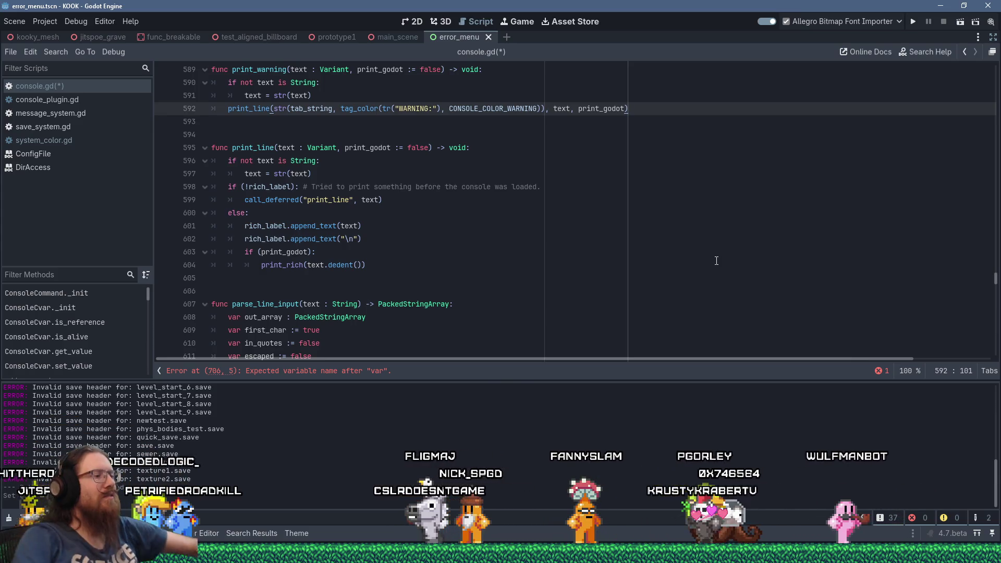
Open the paintball2\pball\pics folder under E:\projects in File Explorer via Run.
key("super+r")
type("e")
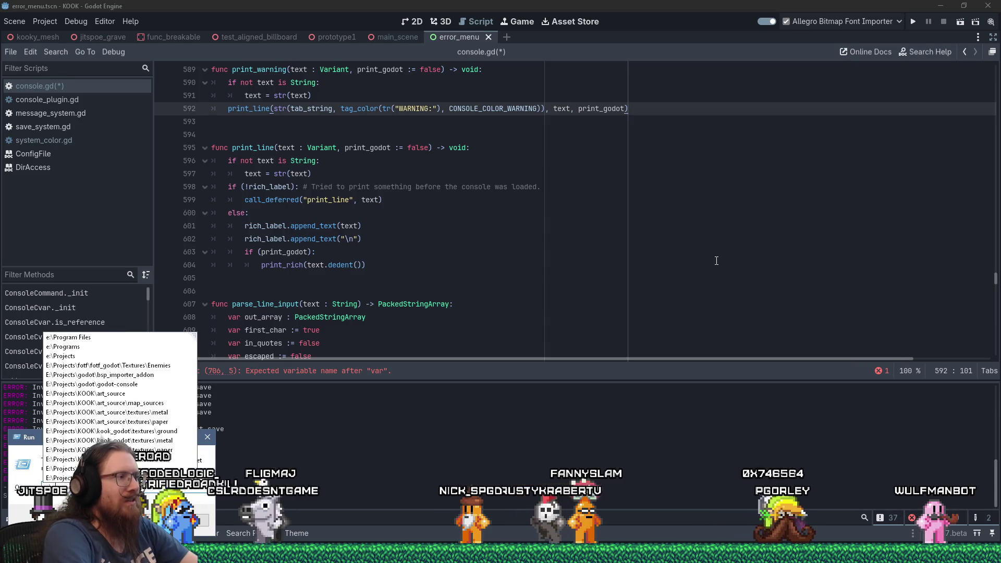
type(":\\projects\\")
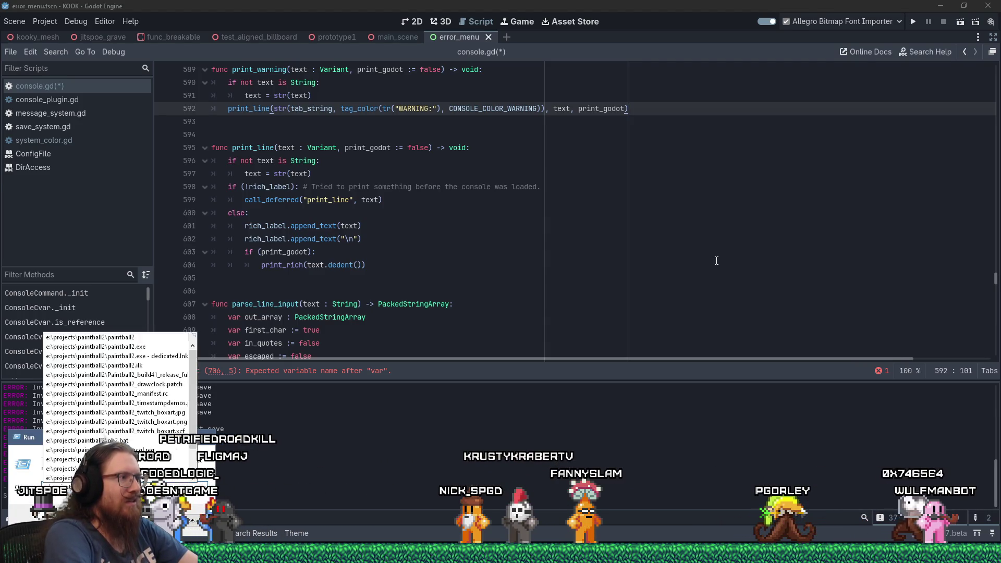
type("\\c")
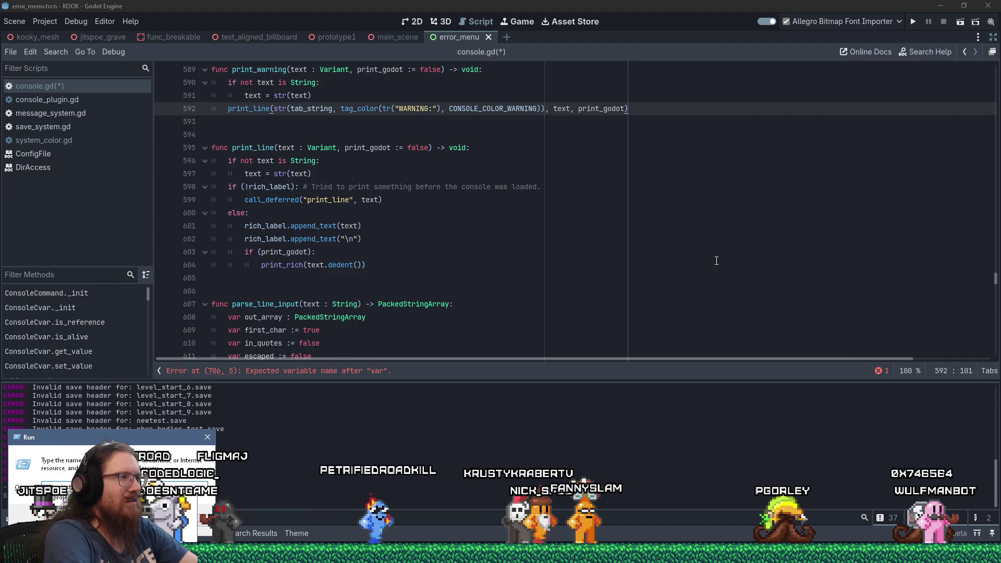
key("Return")
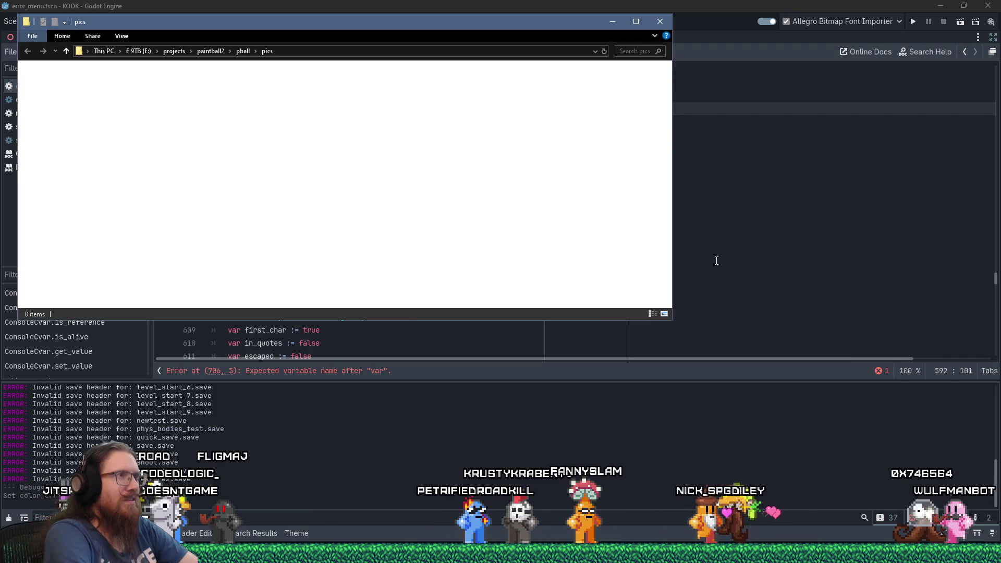
Jump to the logo files, return to the first file, and bring Discord onto this monitor.
type("logo")
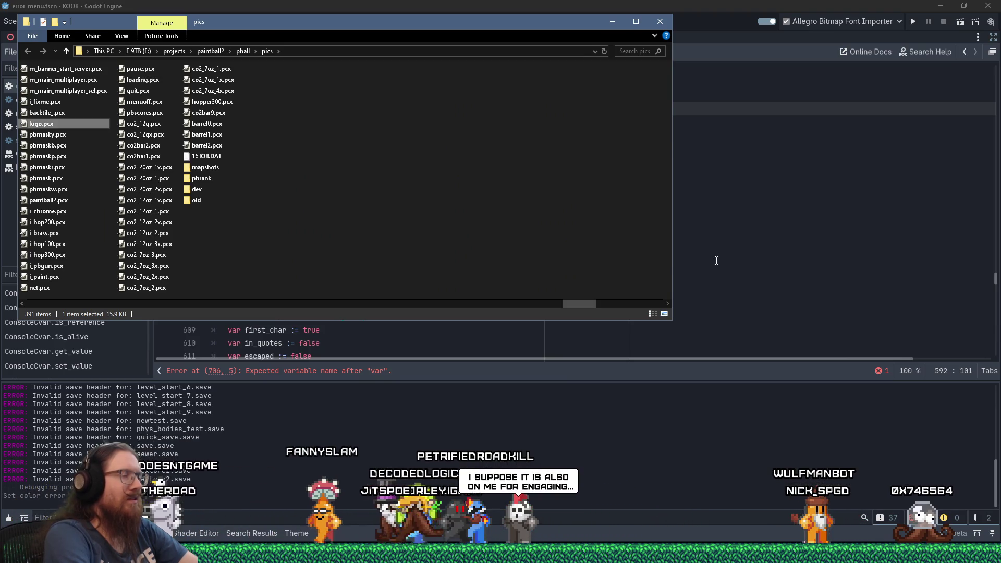
key("Home")
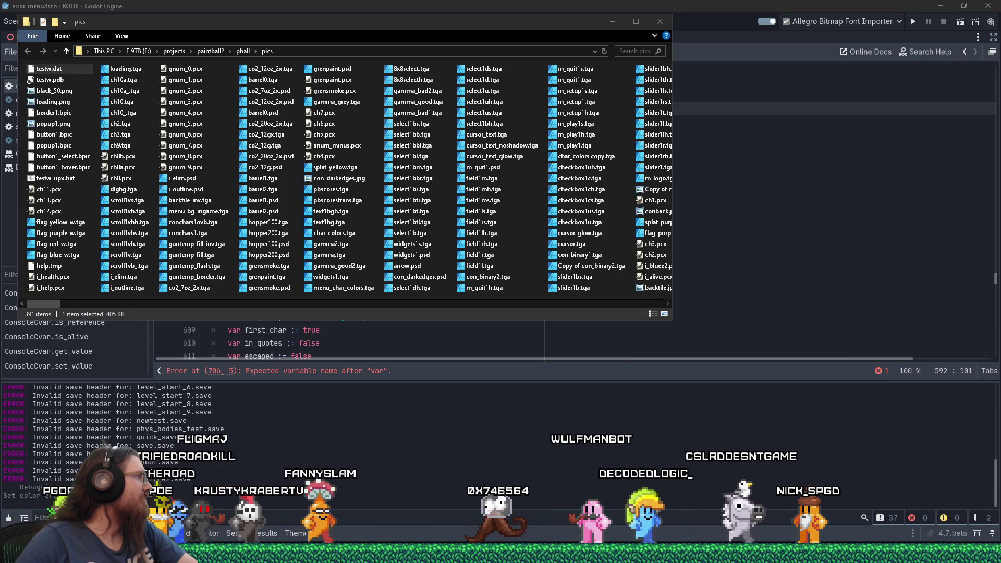
mouse_move(3, 5)
left_mouse_down()
mouse_move(496, 4)
mouse_move(568, 14)
left_mouse_up()
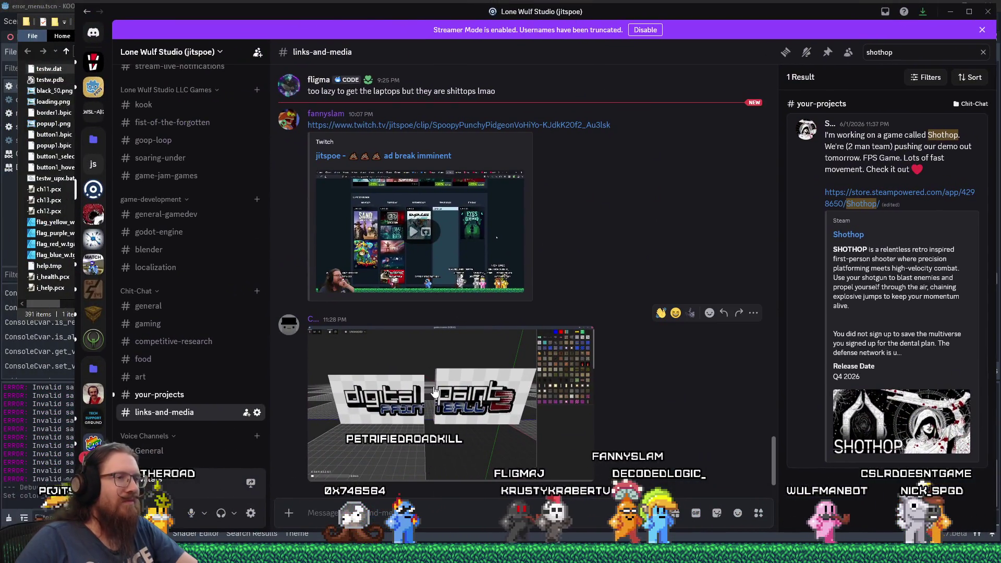
View the posted Digital Paint Ball screenshot enlarged in Discord, then close the viewer.
left_click(468, 401)
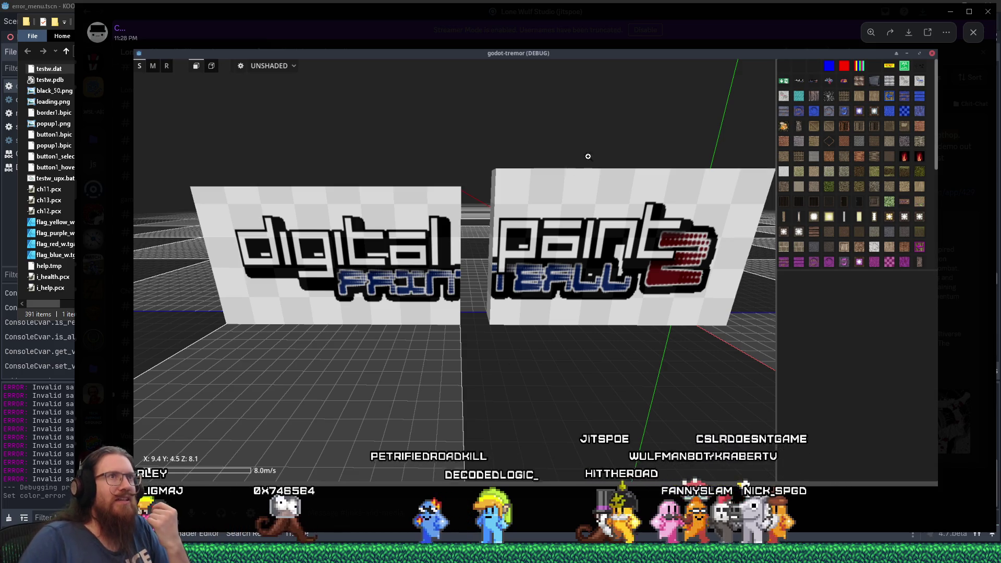
left_click(987, 11)
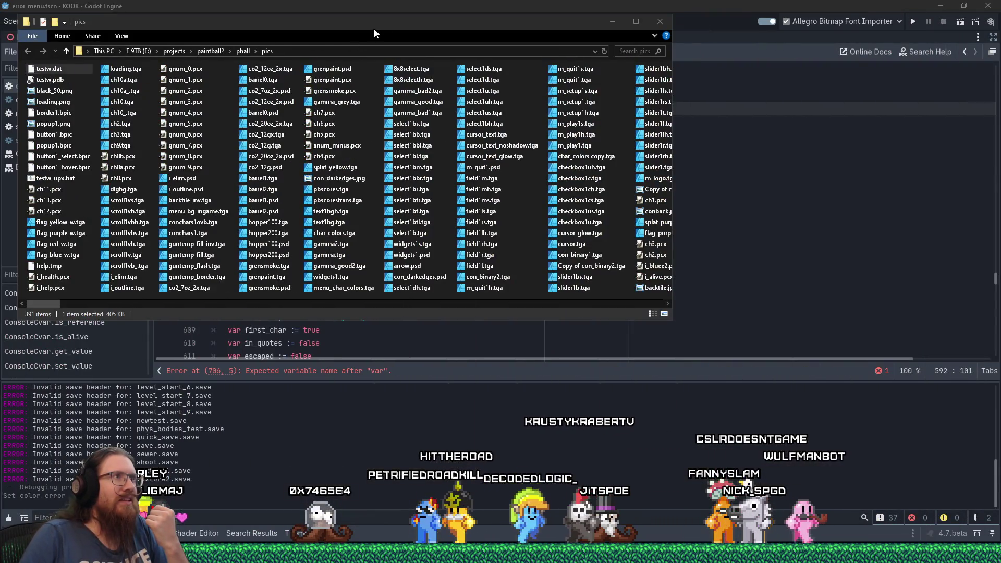
Position the Explorer window over Godot and select m_main_plaque.PCX in the pics folder.
left_click_drag(374, 29, 528, 74)
left_click(539, 137)
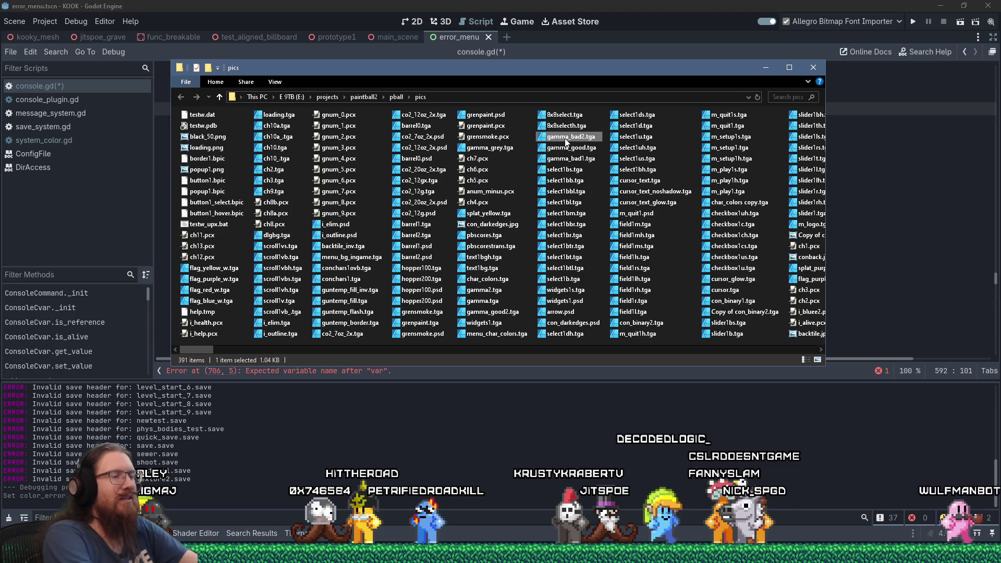
key("m")
type("m")
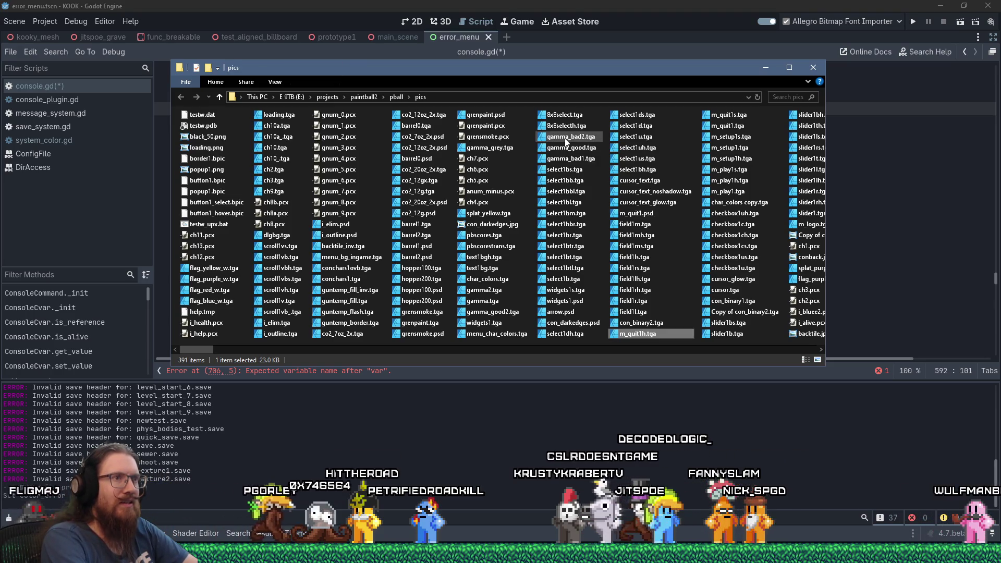
type("m_m")
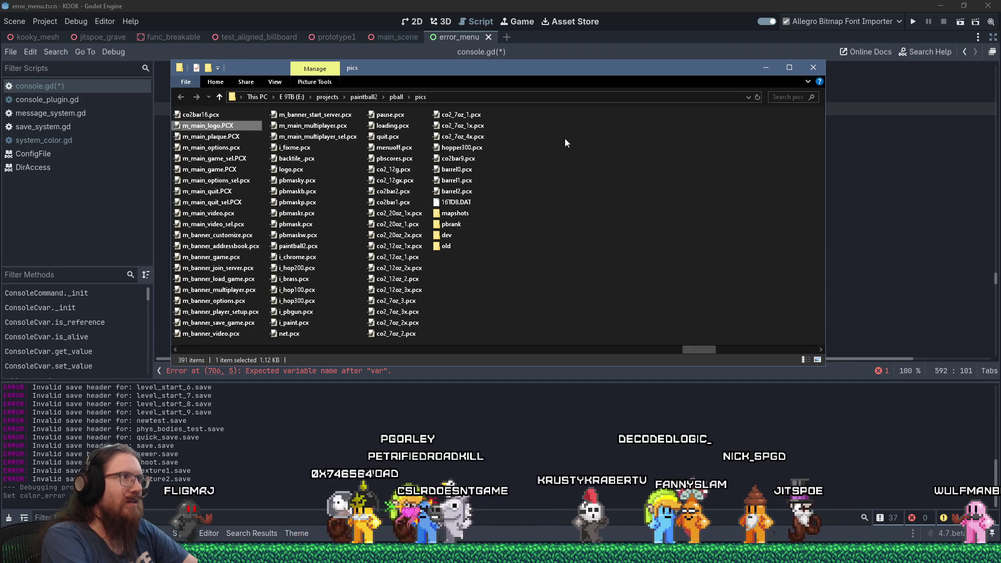
key("Down")
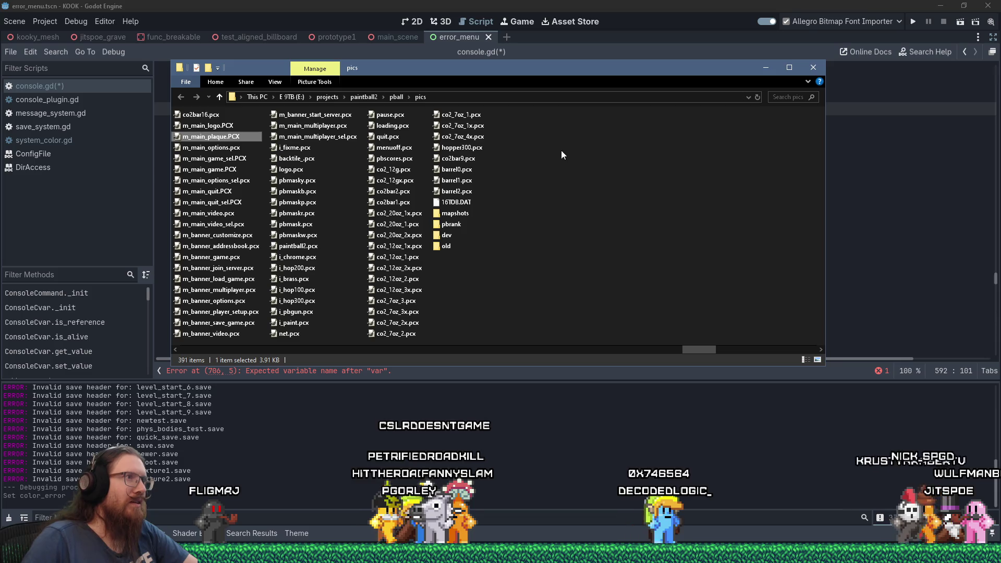
Scroll through the folder's .pcx, .tga, .psd and .jpg image files around m_main_plaque.PCX.
scroll(511, 136, "down", 1)
scroll(512, 135, "up", 10)
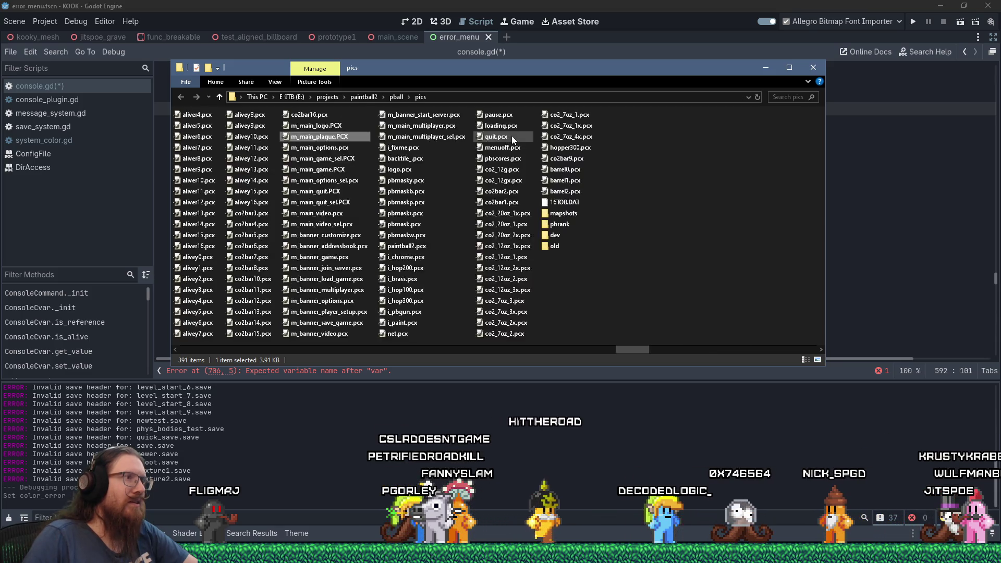
scroll(511, 135, "up", 4)
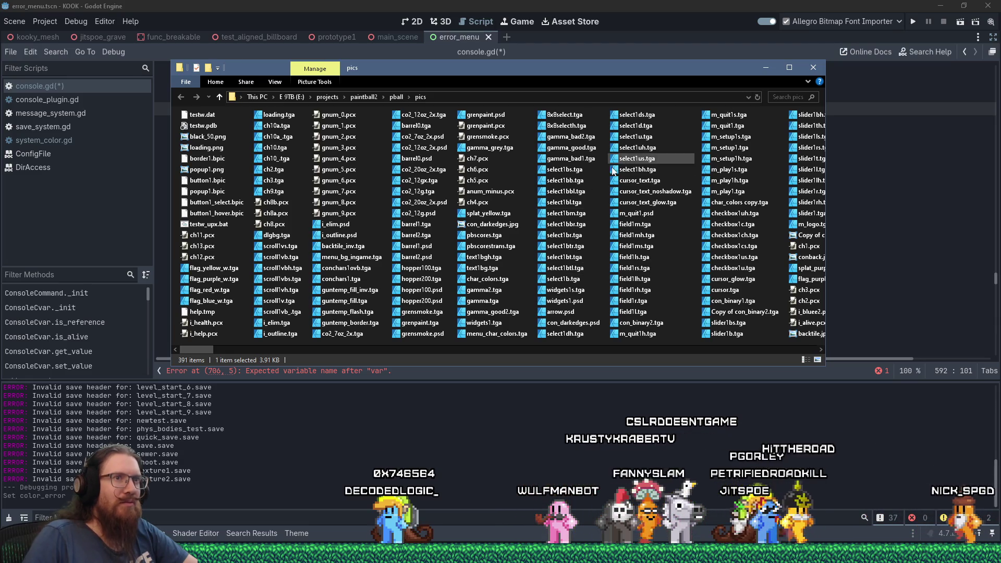
scroll(691, 292, "down", 1)
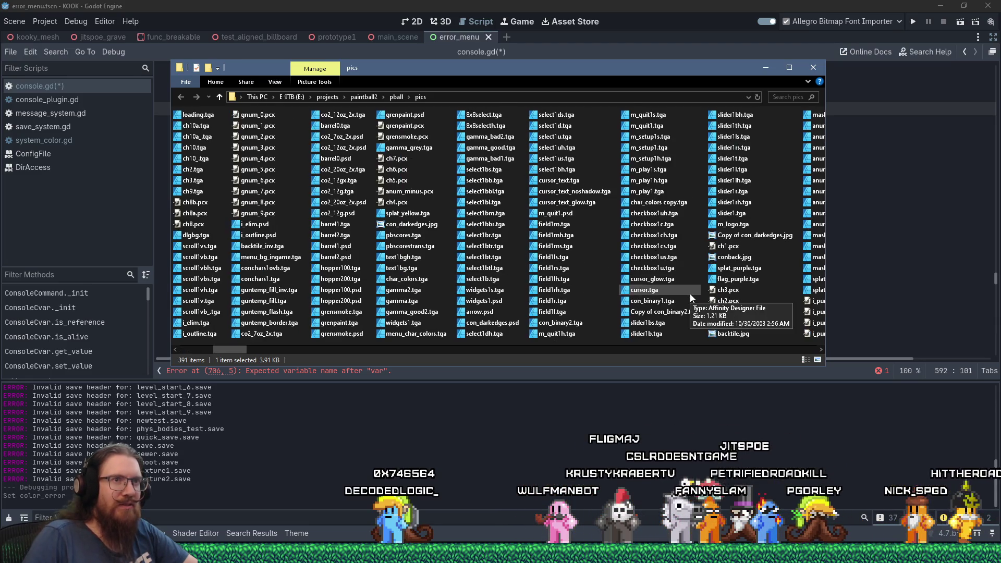
mouse_move(690, 330)
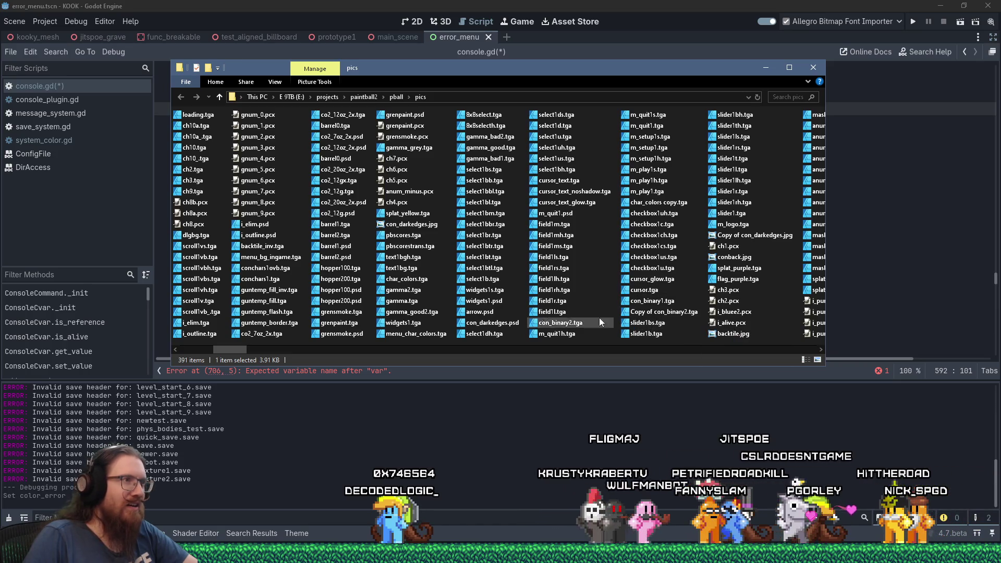
scroll(498, 305, "down", 4)
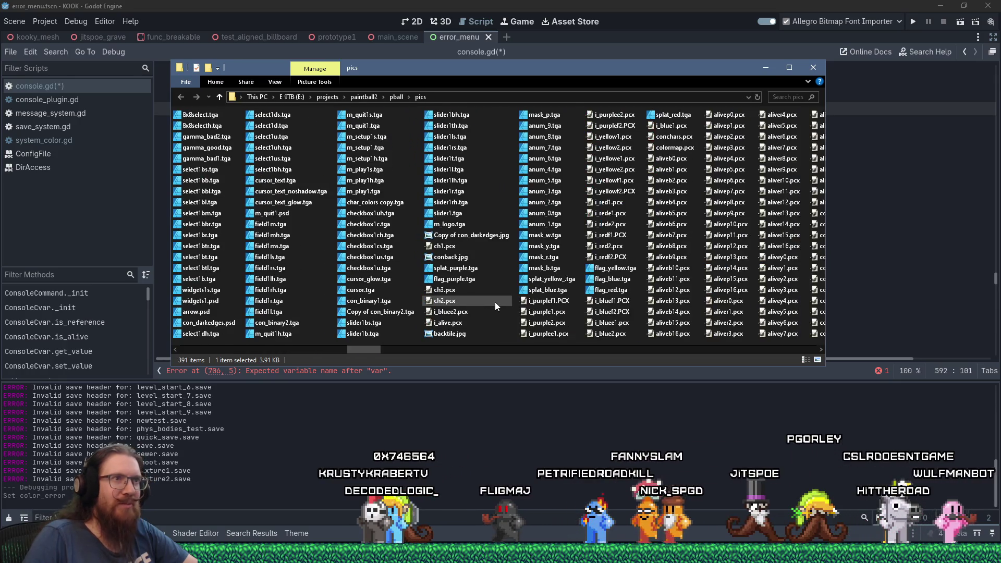
scroll(495, 301, "down", 3)
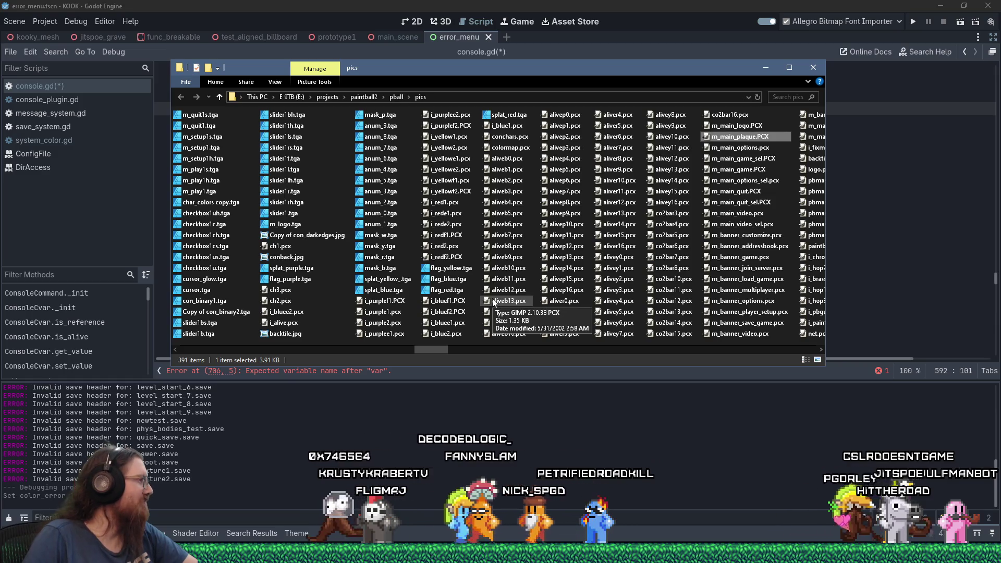
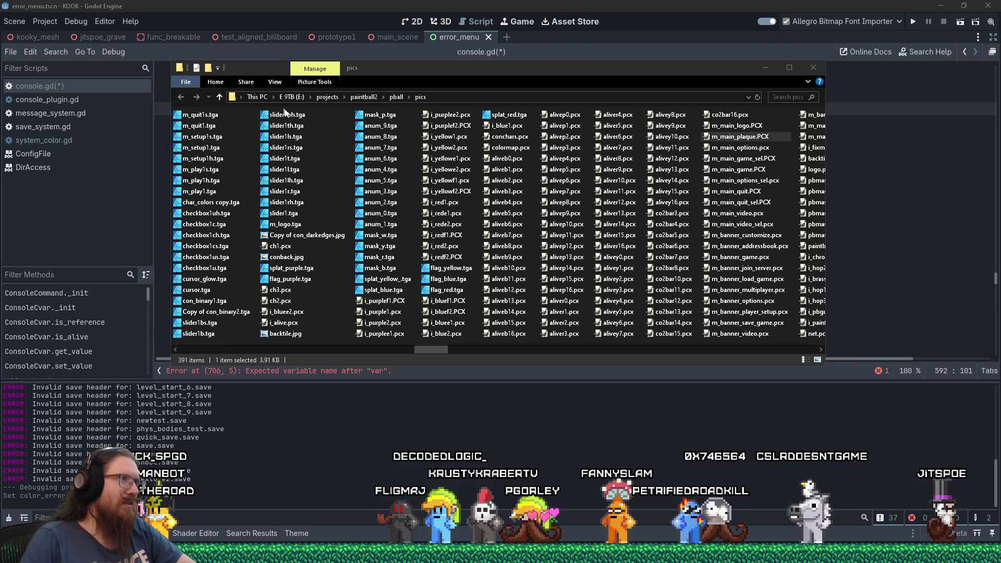
Close the m_logo.tga image in the graphics editor and bring console.gd back to the front in Godot.
left_click(289, 228)
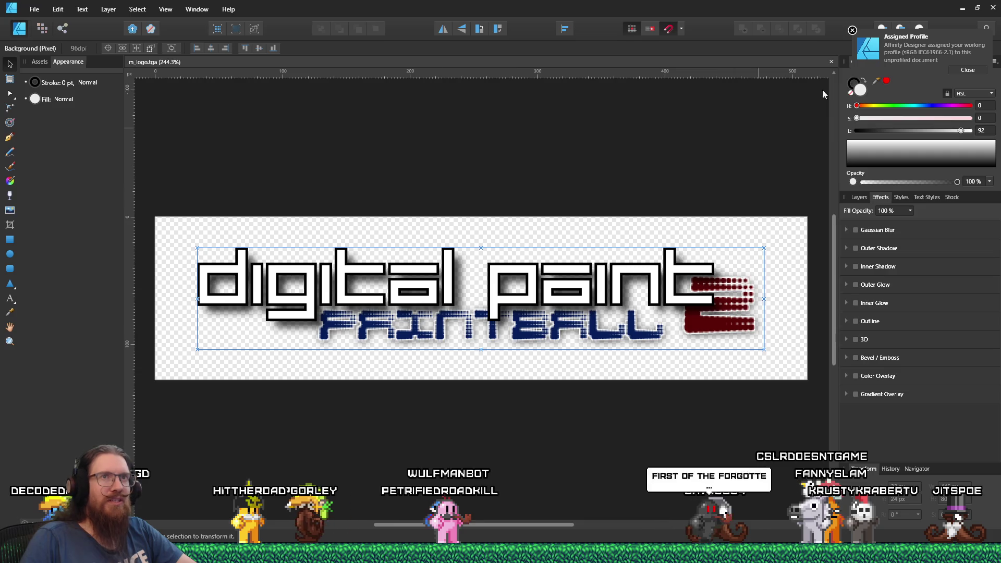
key("alt+F4")
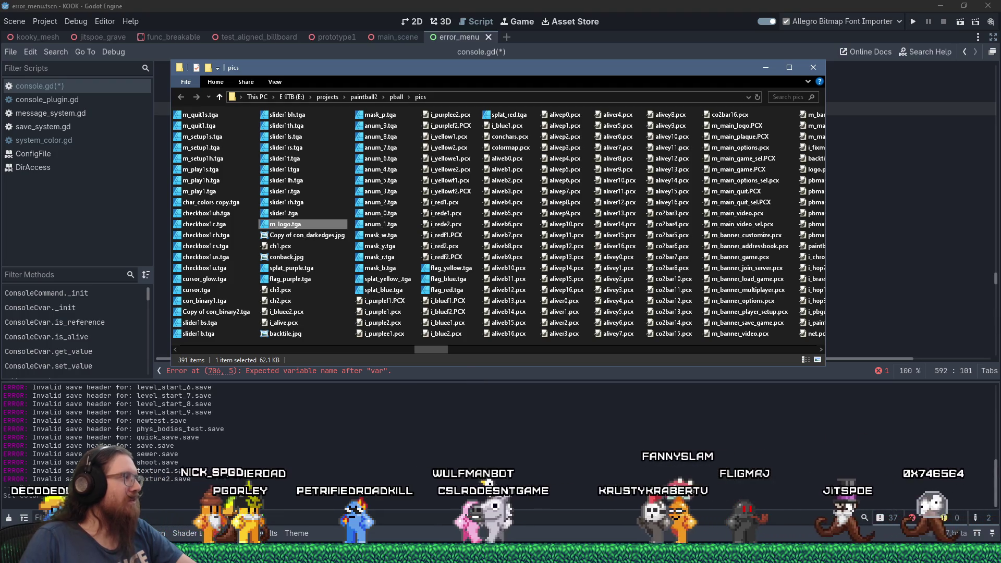
key("alt+Tab")
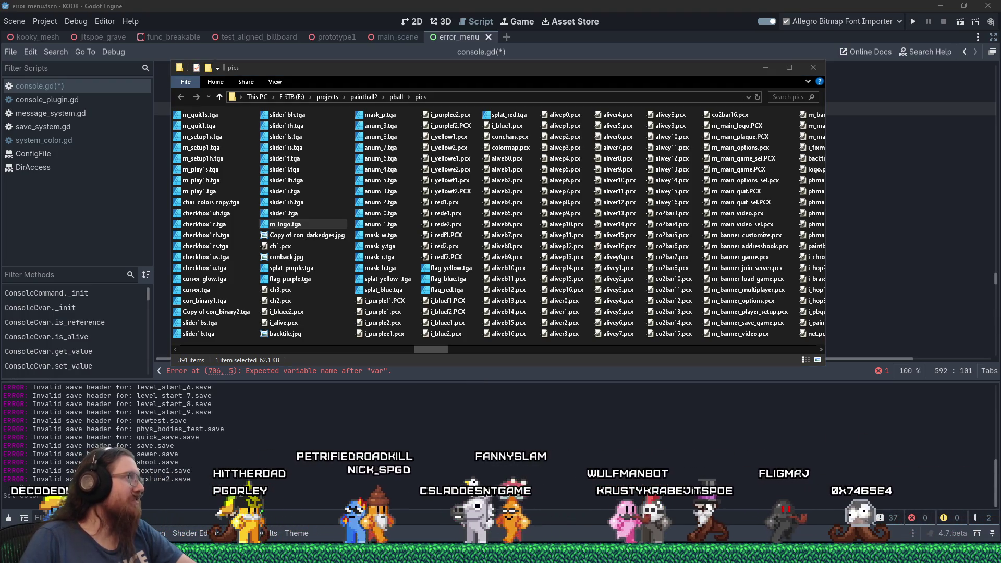
key("alt+Tab")
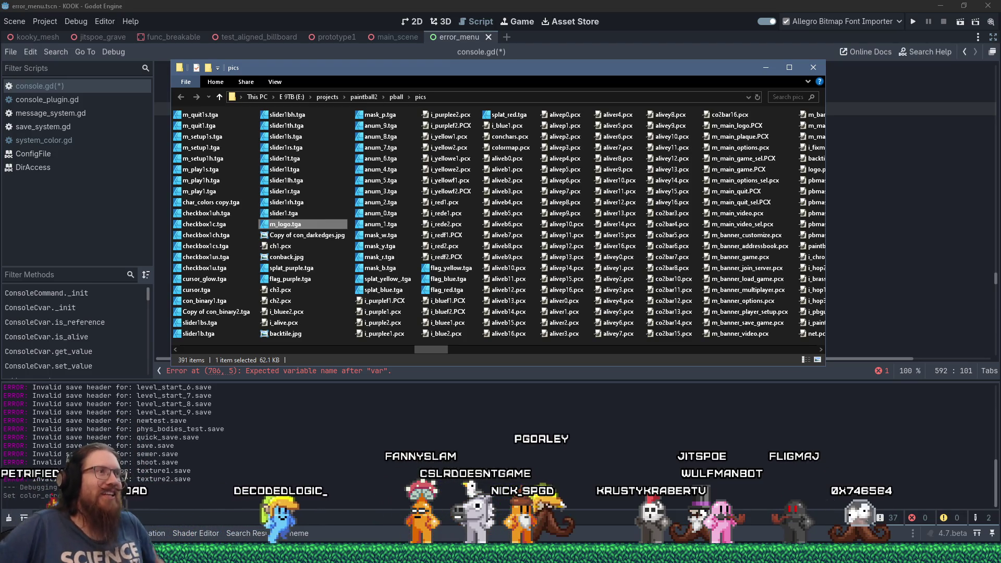
left_click(520, 4)
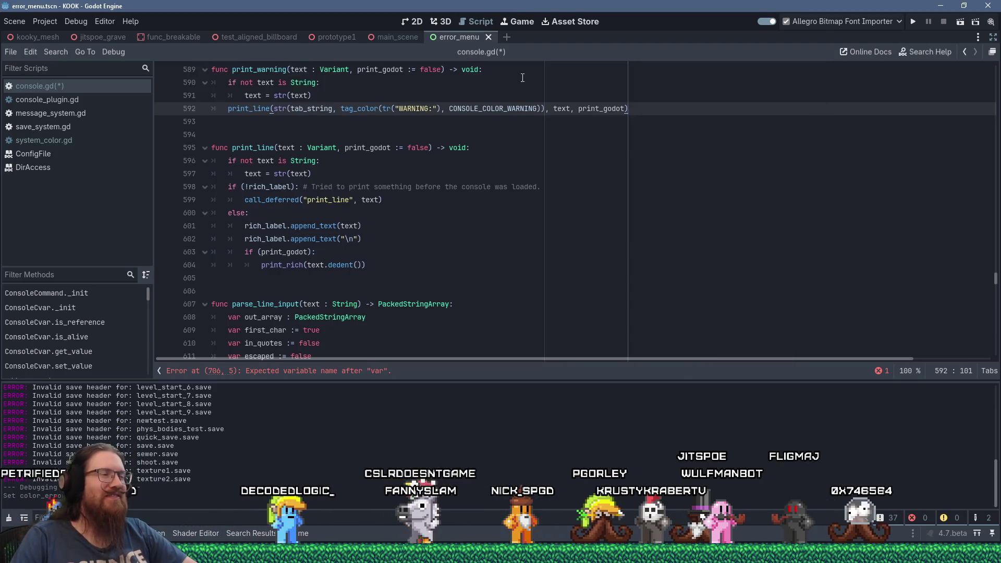
scroll(531, 161, "down", 4)
scroll(524, 253, "up", 7)
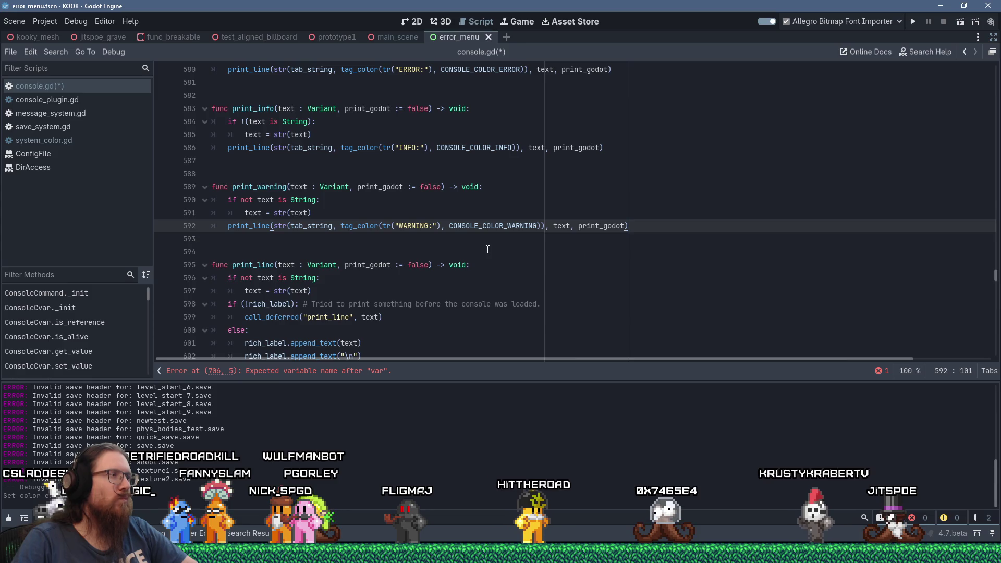
left_click(278, 370)
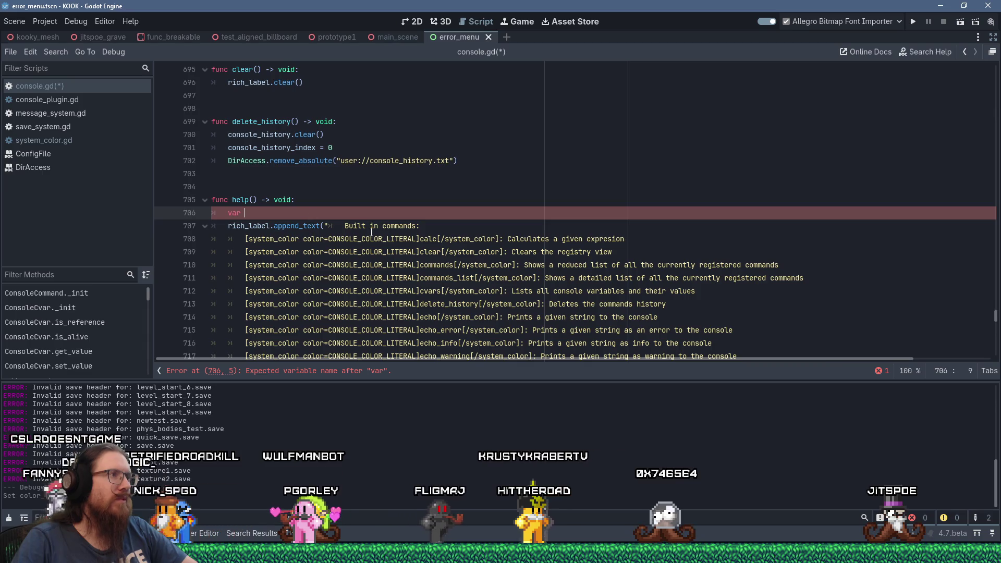
scroll(372, 232, "up", 20)
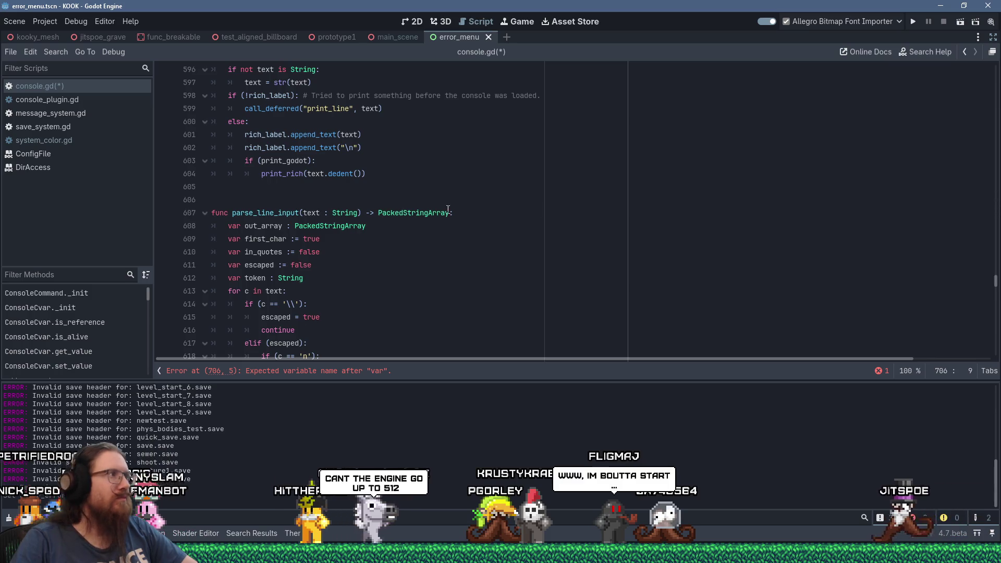
Filter the script's method list by 'tag', then by 'color'.
left_click(98, 278)
type("tag")
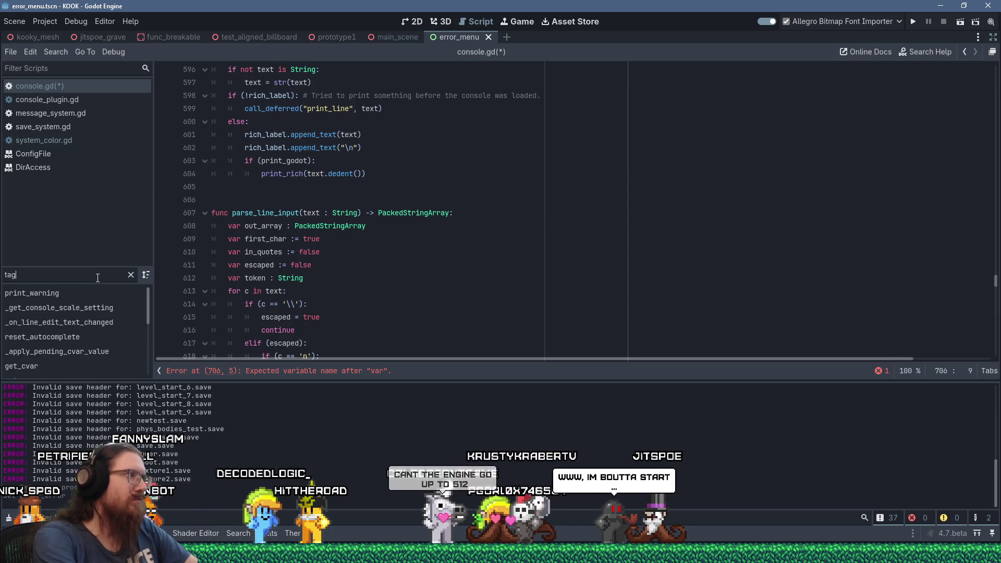
scroll(115, 320, "down", 1)
scroll(116, 320, "down", 5)
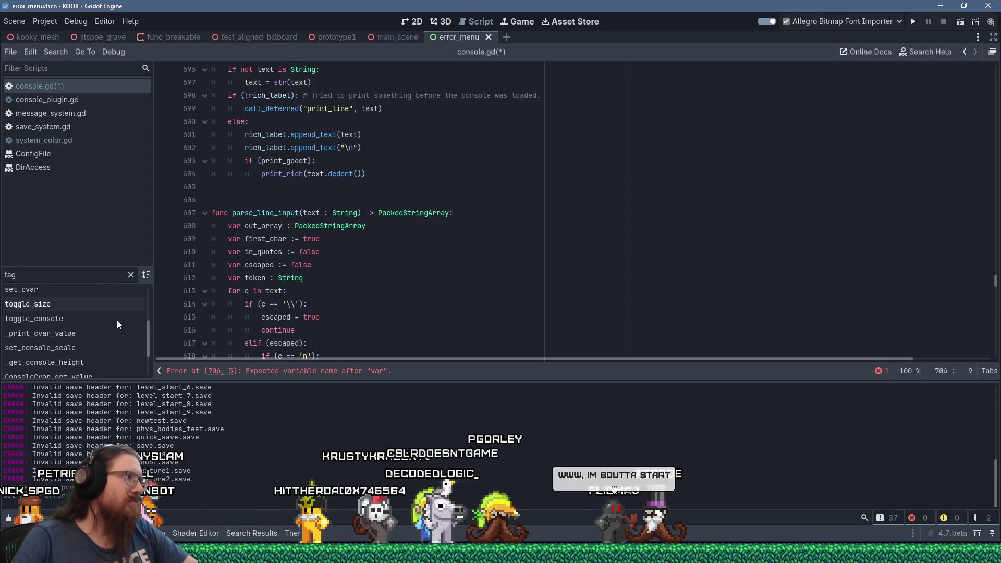
scroll(117, 324, "up", 2)
scroll(116, 324, "up", 2)
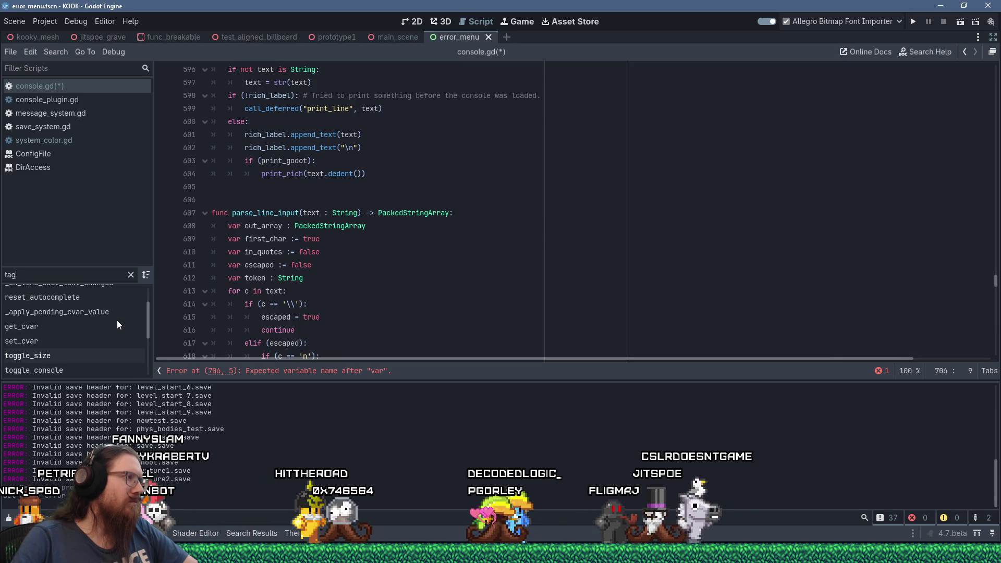
scroll(116, 324, "up", 2)
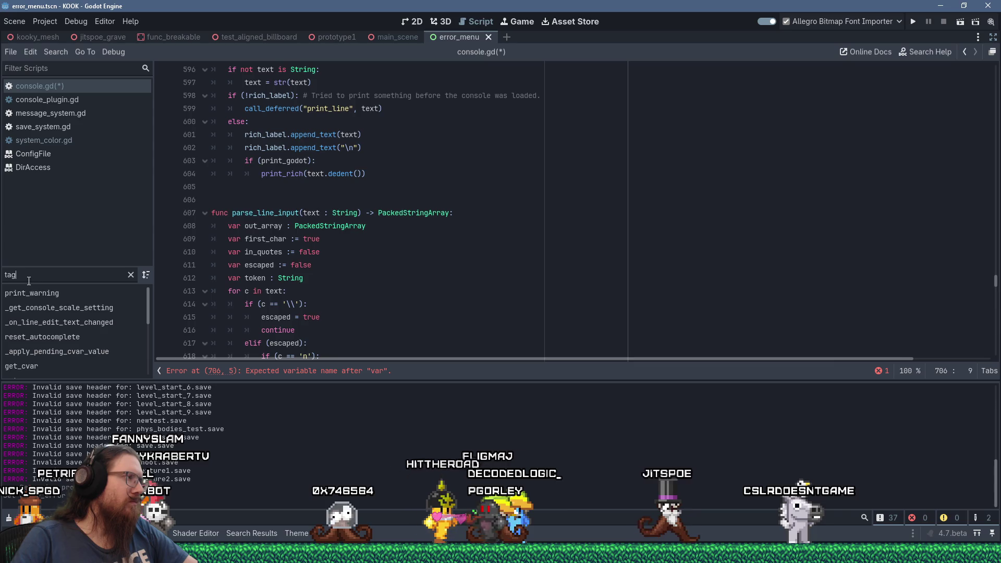
key("ctrl+a")
type("color")
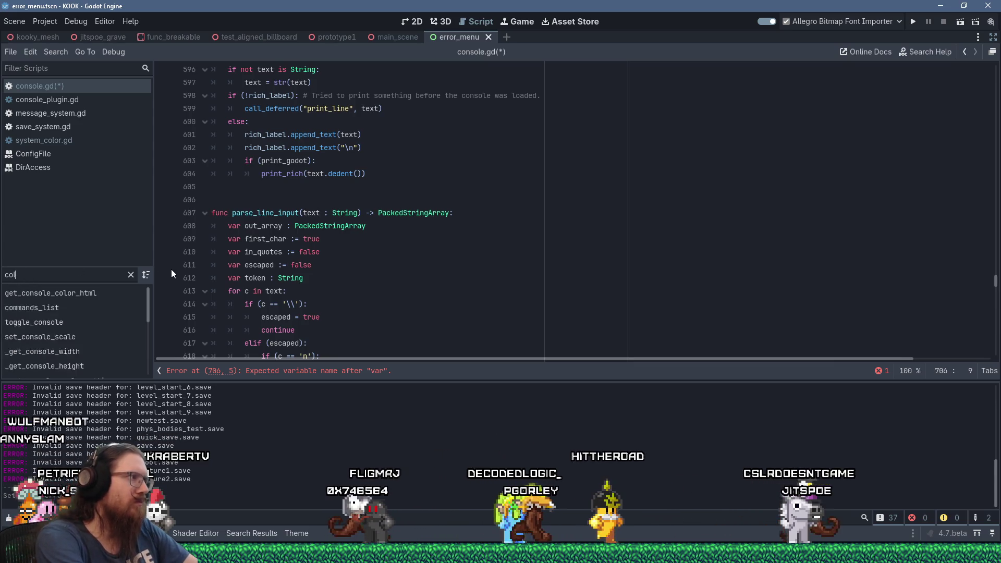
Search the code for color_html, copy the tag_color function name, and jump back to the erroring var line.
left_click(441, 212)
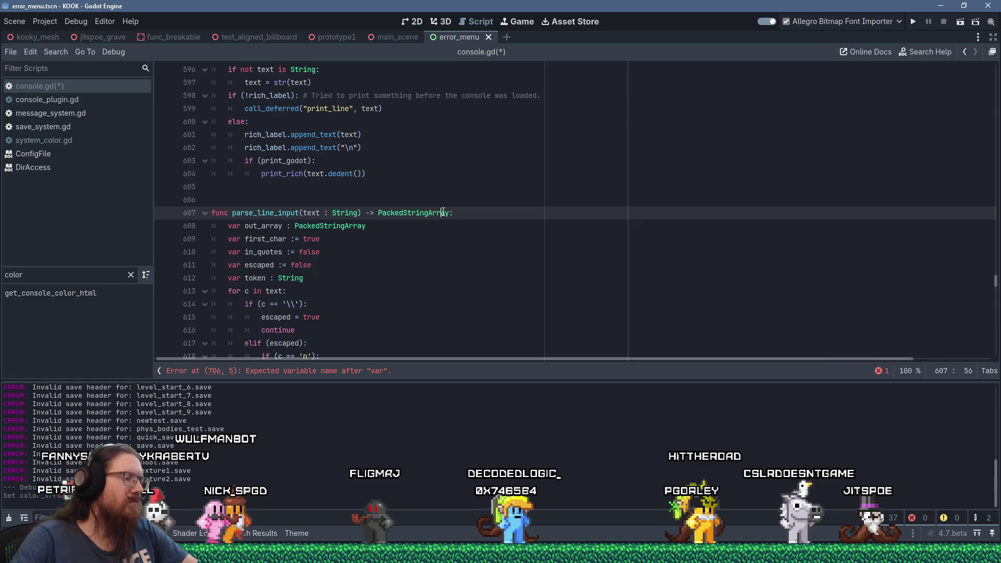
key("ctrl+f")
type("color_html")
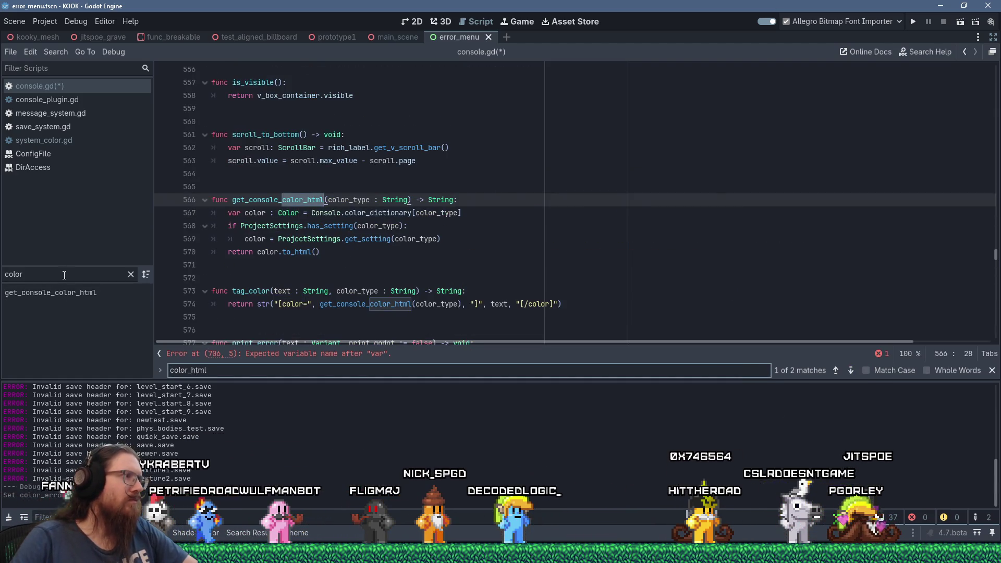
double_click(250, 291)
right_click(252, 290)
left_click(285, 357)
scroll(291, 333, "down", 2)
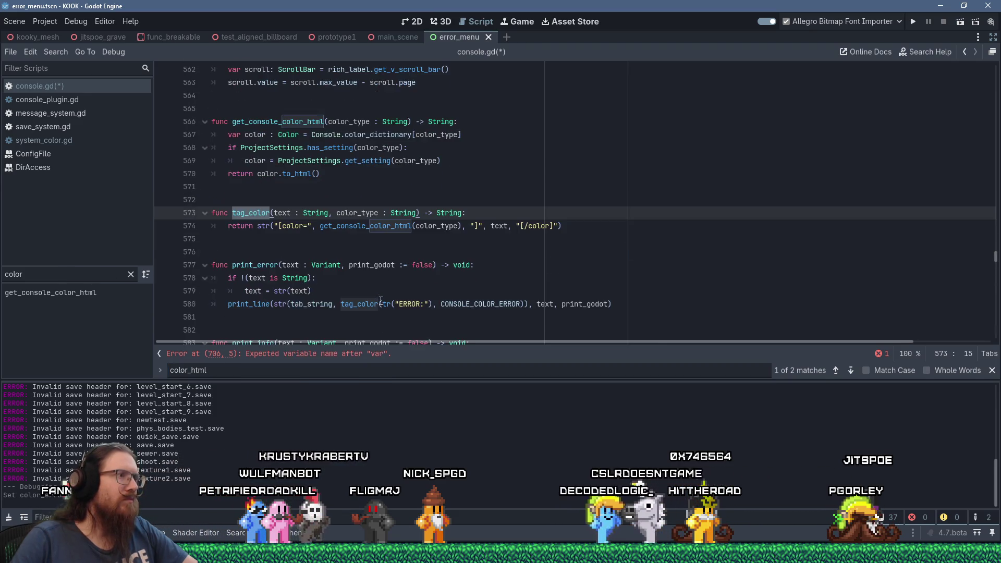
left_click(387, 354)
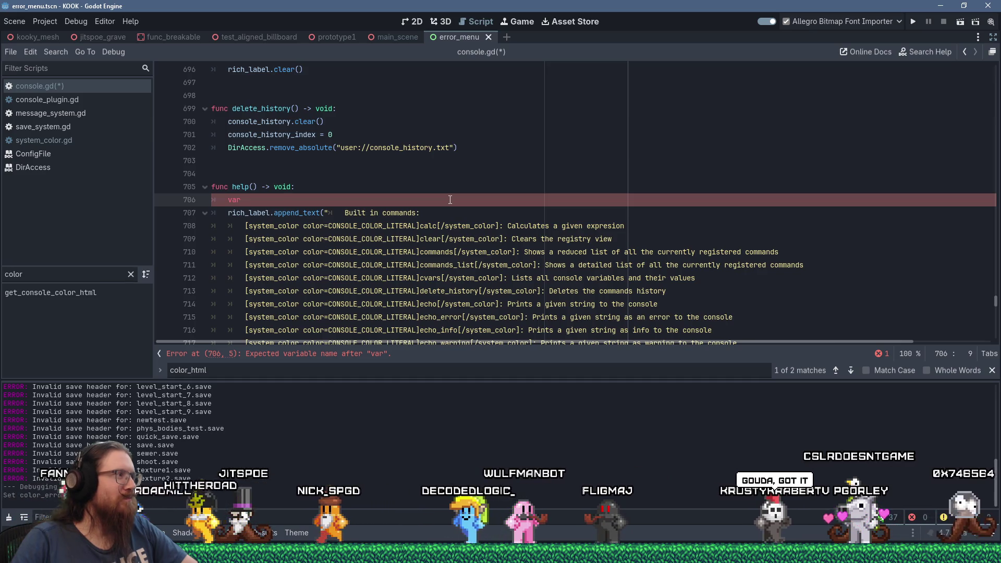
Place the caret just inside the append_text call in help(), near the calc help line.
left_click(239, 227)
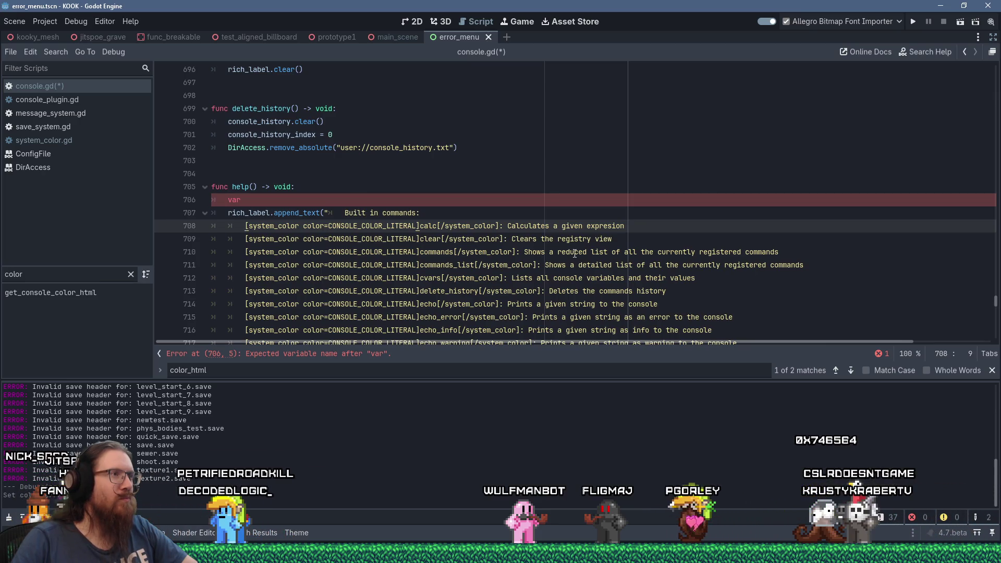
left_click(322, 210)
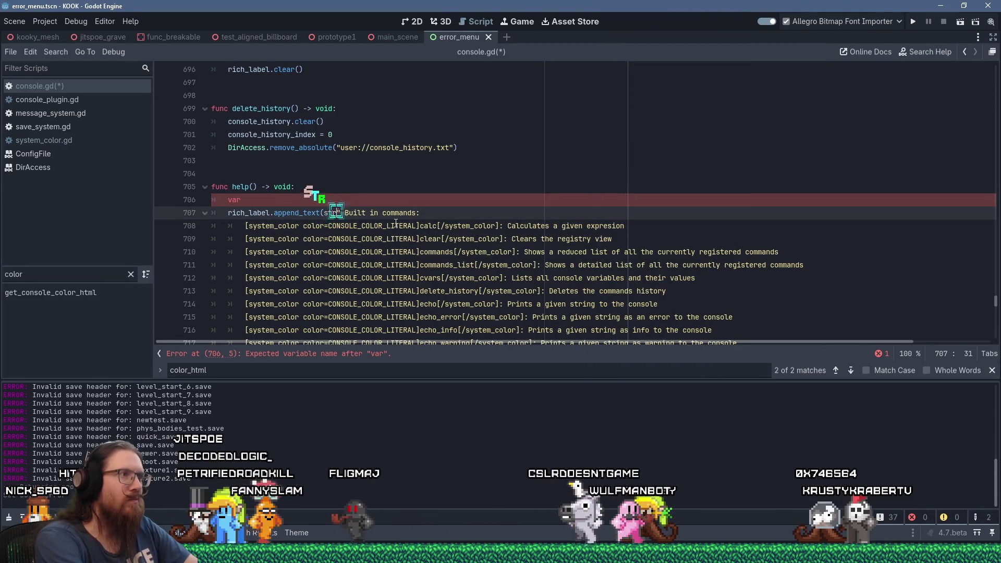
Wrap the append_text help text in str( and close the header string before the calc entry with '",'.
type("str(")
key("Delete")
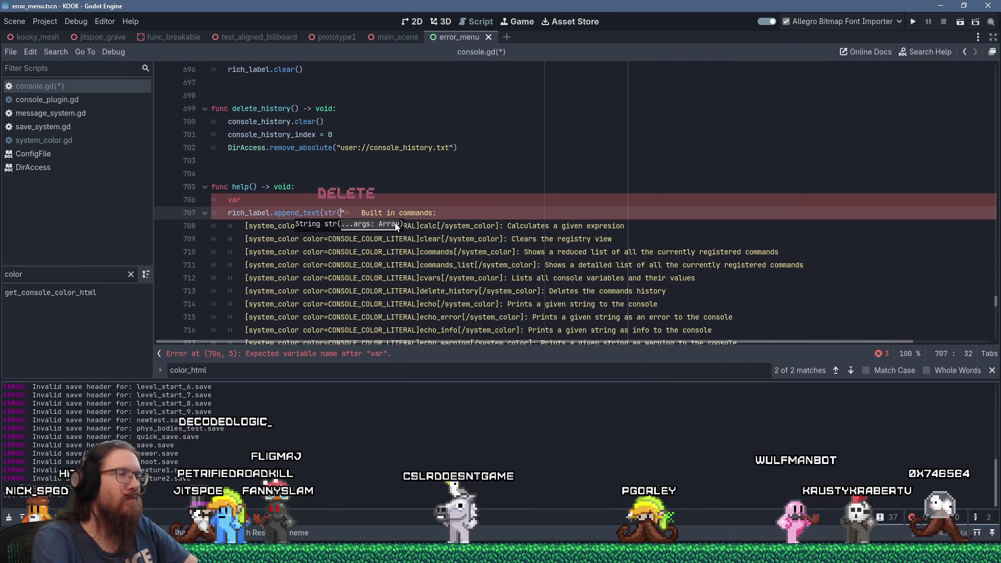
key("Down")
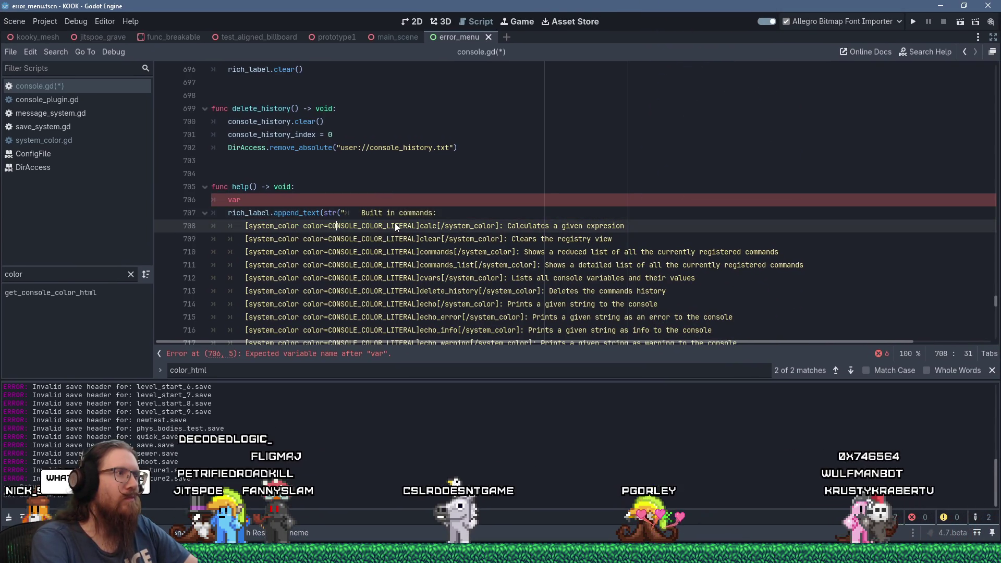
key("Home")
type("\",")
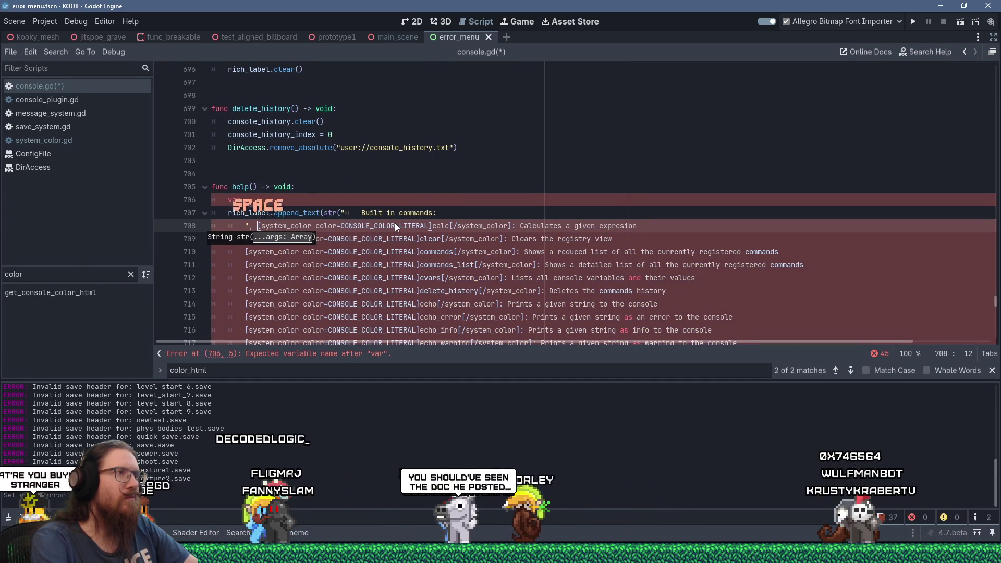
Insert tag_color("calc", CONSOLE_COLOR_LITERAL) and delete the old calc system_color markup tag.
key("shift+Insert")
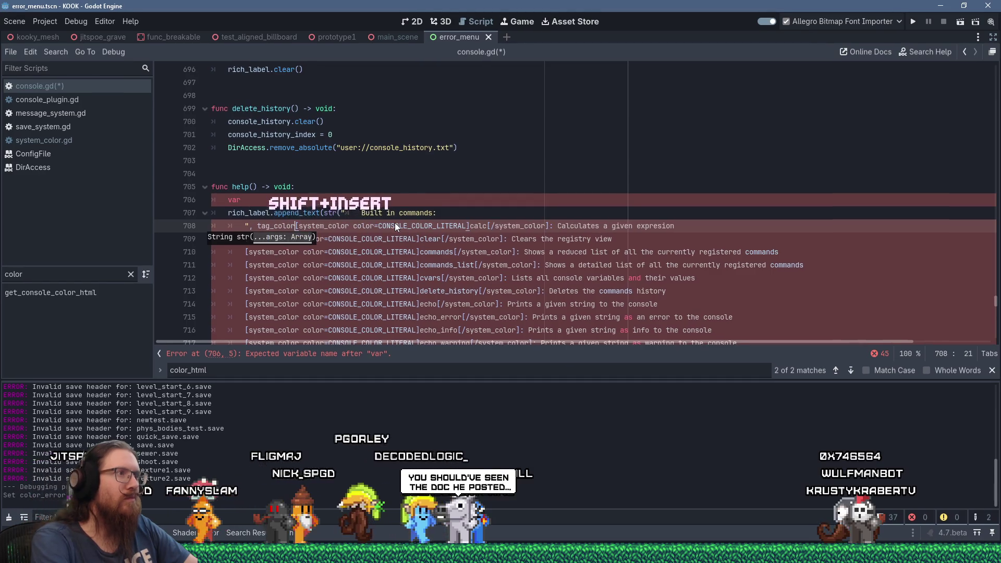
type("(\"calc\"")
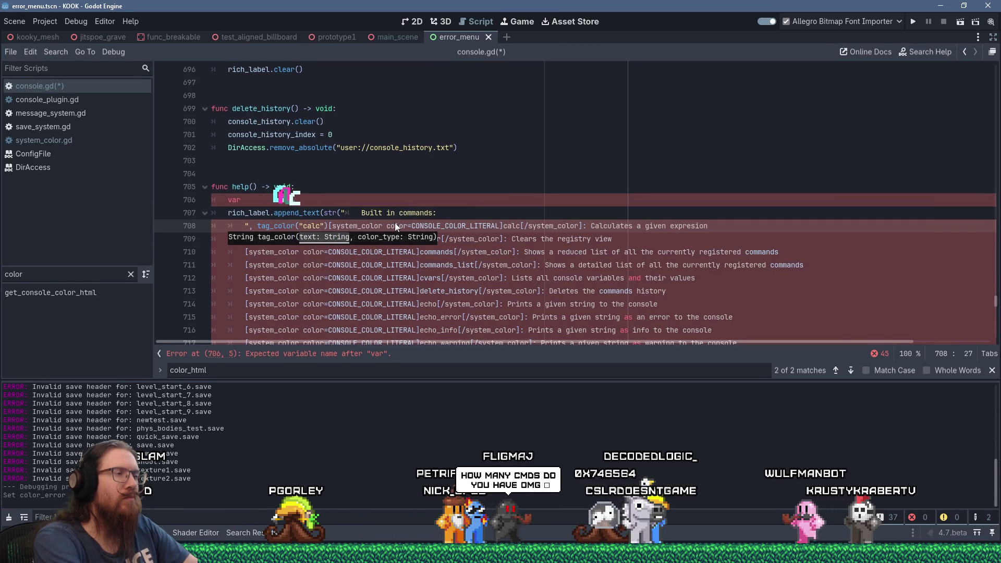
type(", CO")
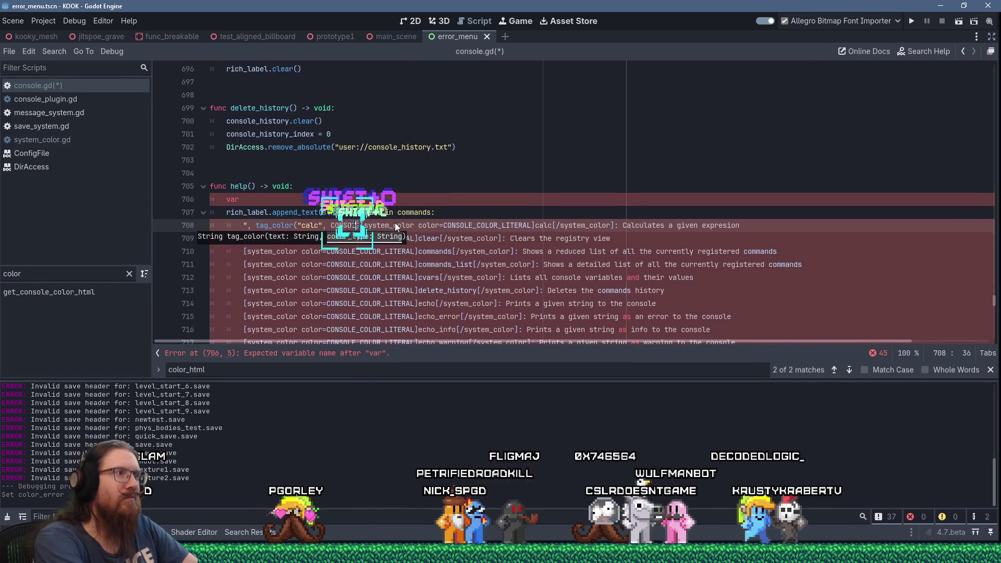
type("NSOLE_COLOR_LITERAL")
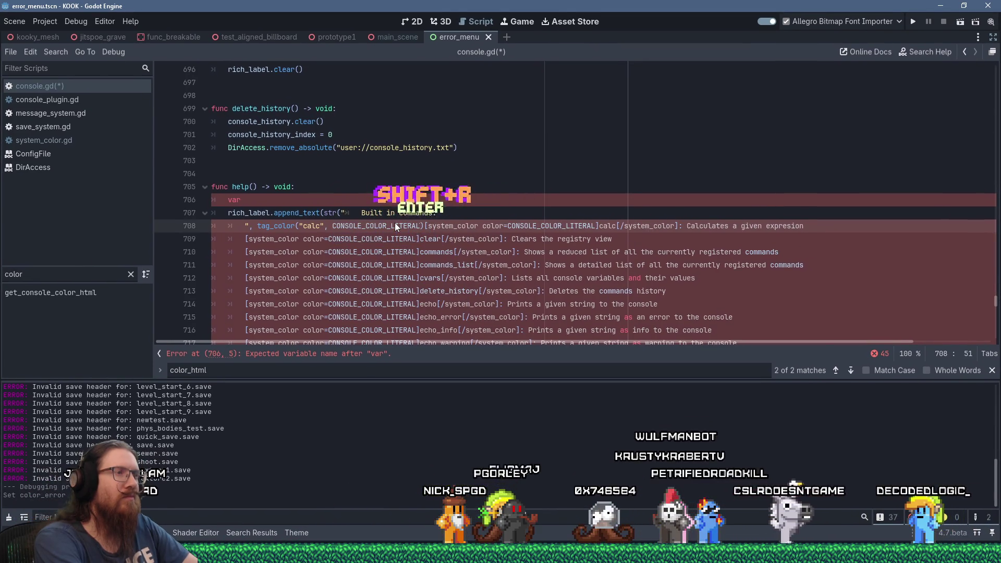
key("Return")
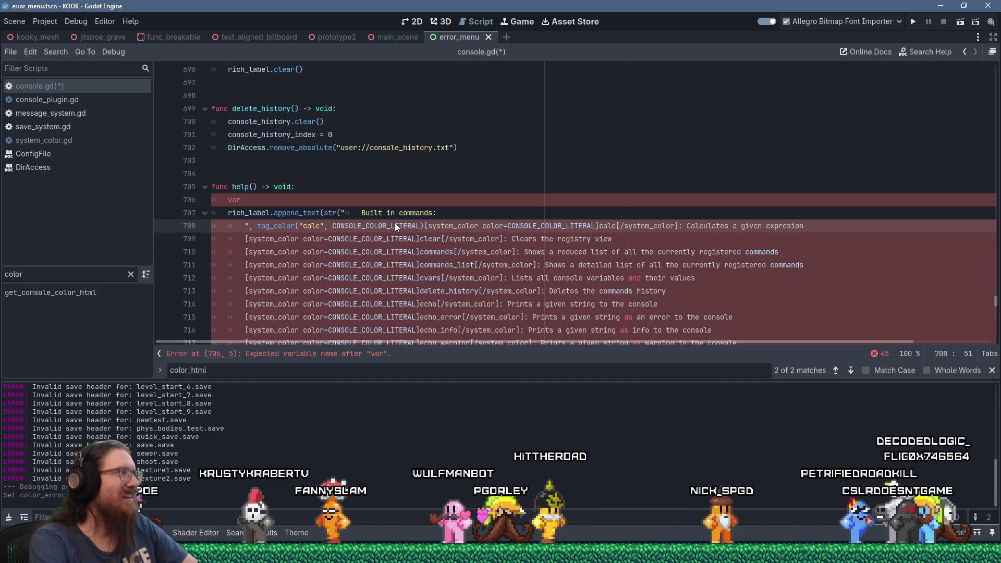
type(")")
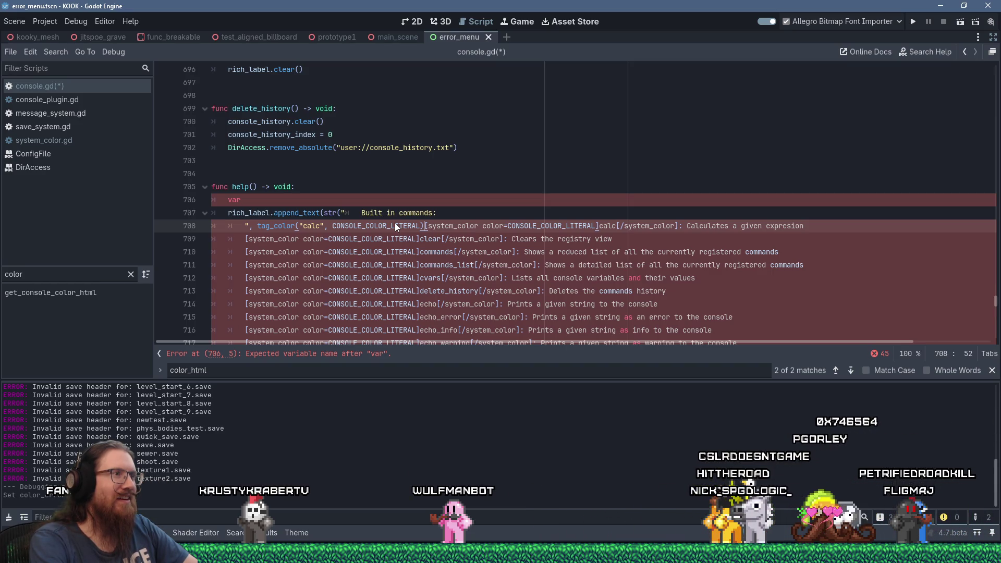
type(", \"")
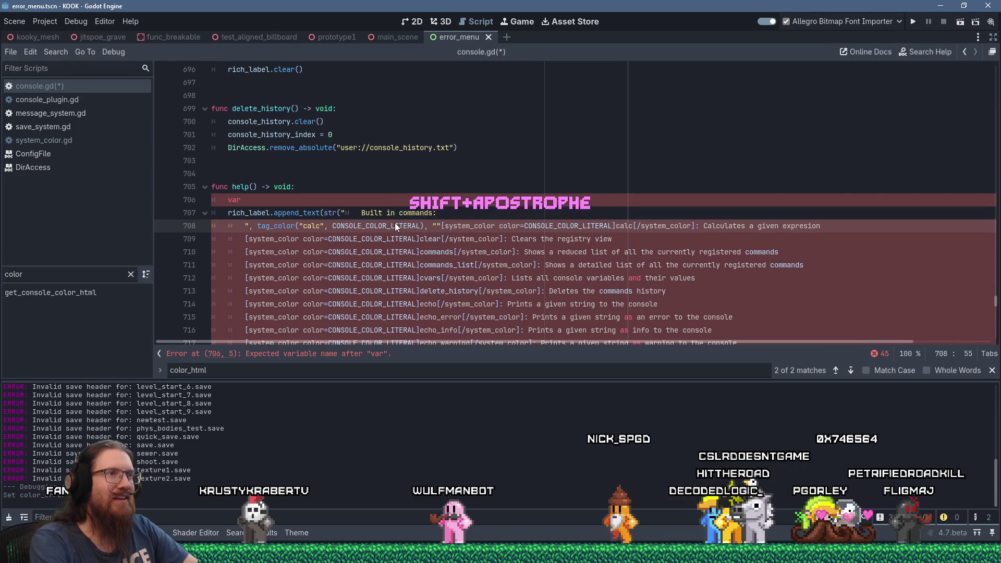
key("shift+Right")
key("shift+Right")
key("shift+Right")
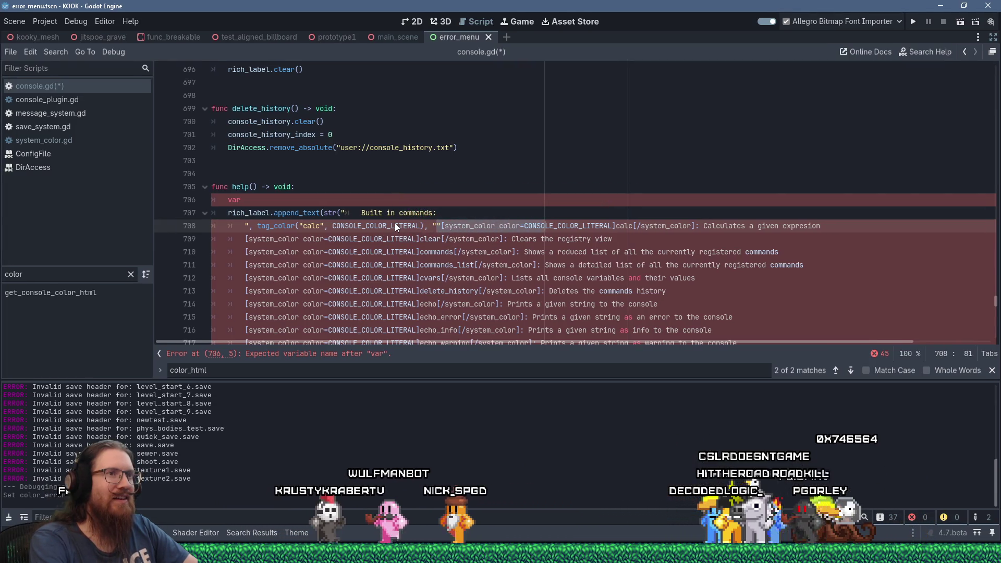
key("shift+Right")
key("shift+Right")
key("shift+Right")
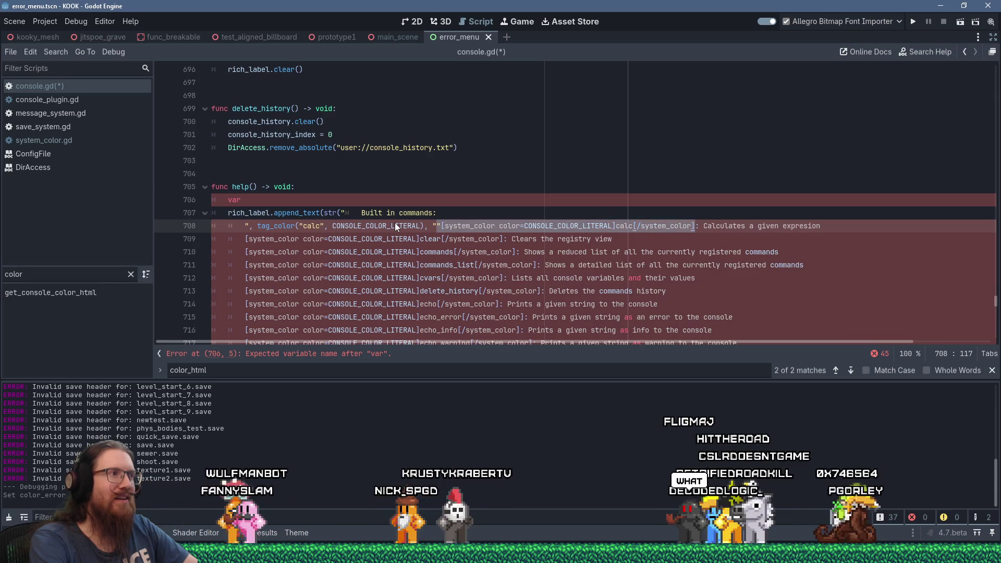
key("BackSpace")
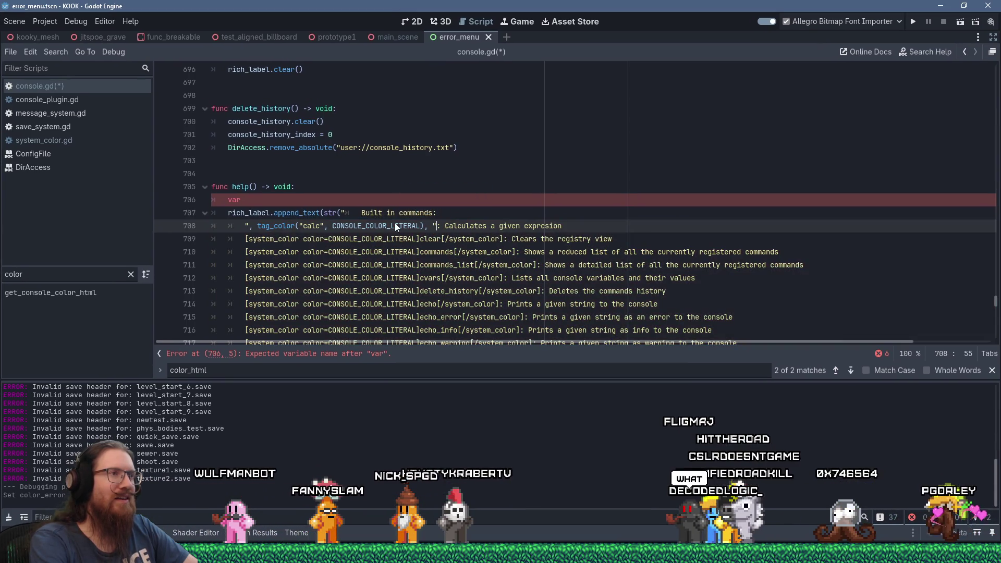
Start line 709 with '",' for the clear entry.
key("Down")
key("Home")
type("\",")
key("Up")
Copy the tag_color call from line 708 into line 709 and change its argument to "clear".
key("ctrl+shift+Right")
key("ctrl+shift+Right")
key("ctrl+shift+Right")
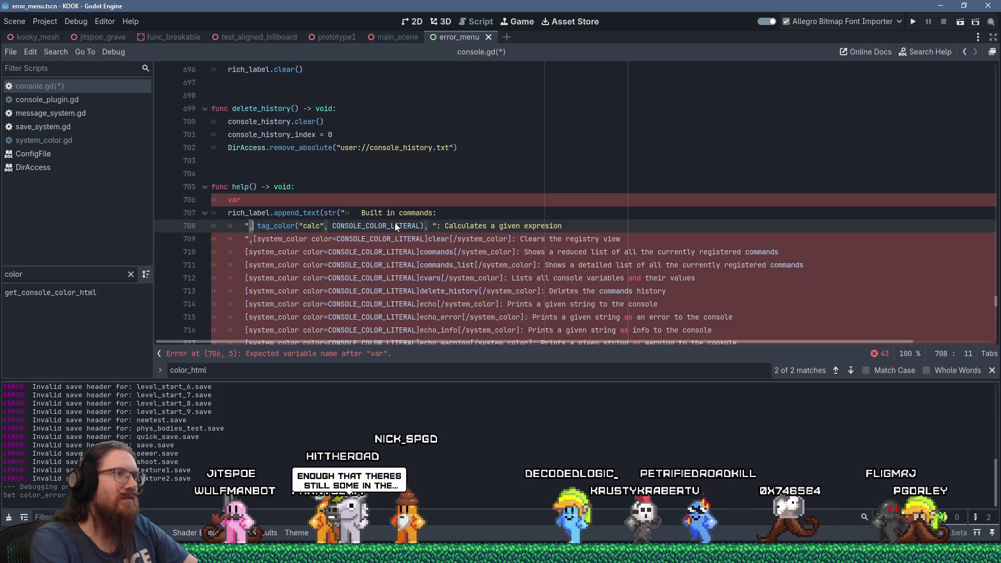
key("ctrl+shift+Right")
key("ctrl+shift+Right")
key("ctrl+shift+Right")
key("ctrl+c")
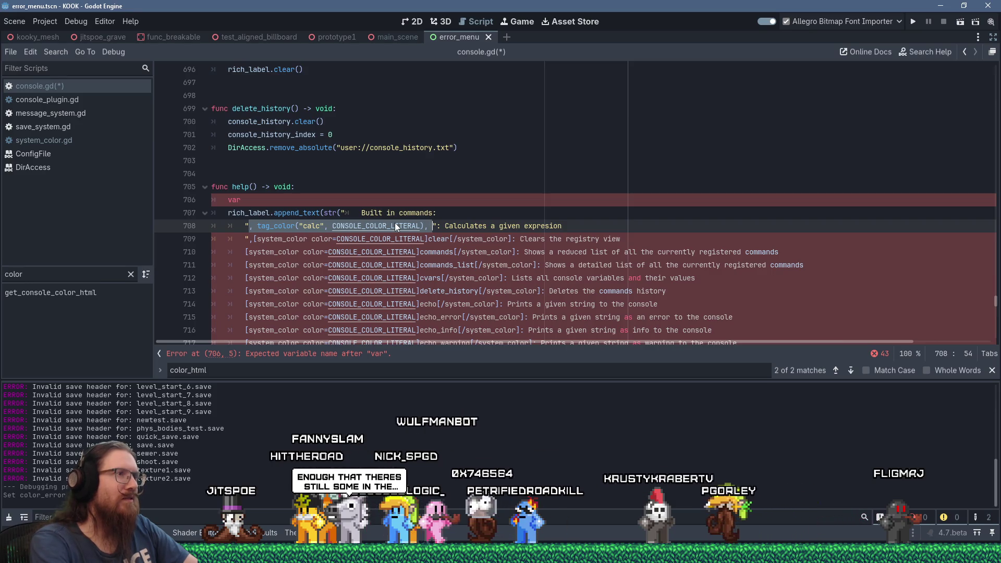
key("Down")
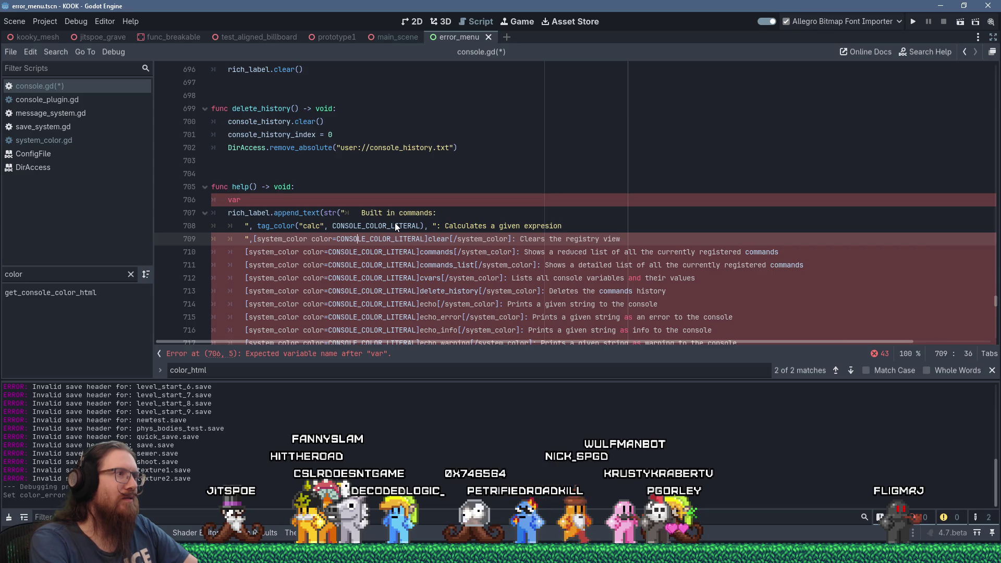
key("Left")
key("Left")
key("Left")
key("shift+Insert")
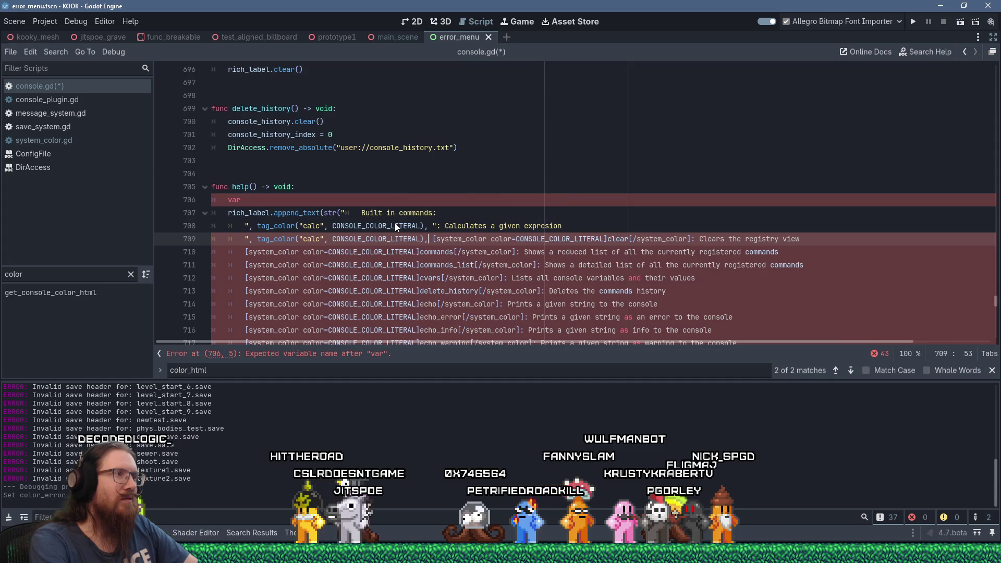
key("Left")
key("Left")
key("Left")
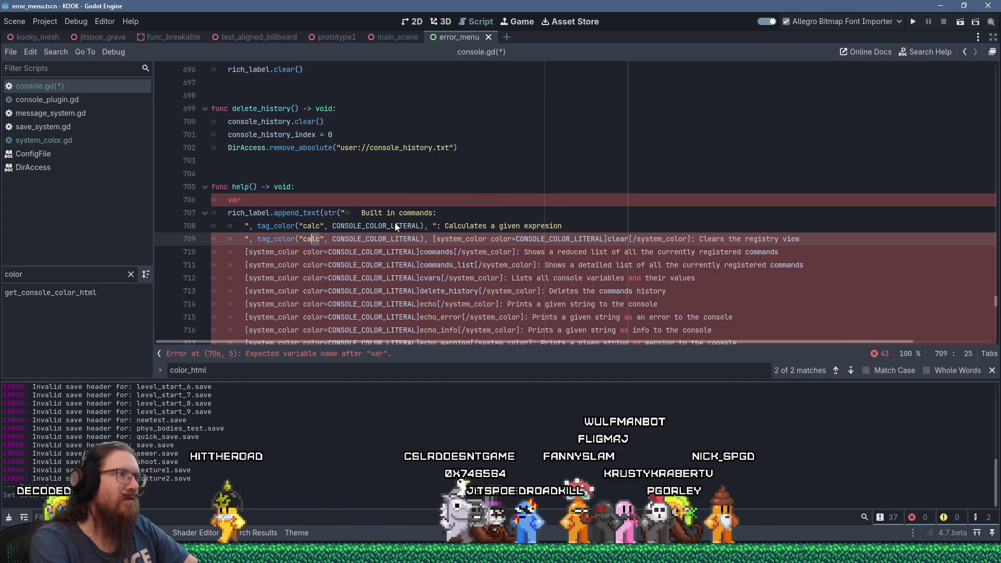
key("Delete")
key("Delete")
key("Delete")
type("lear")
key("Right")
key("Right")
key("Right")
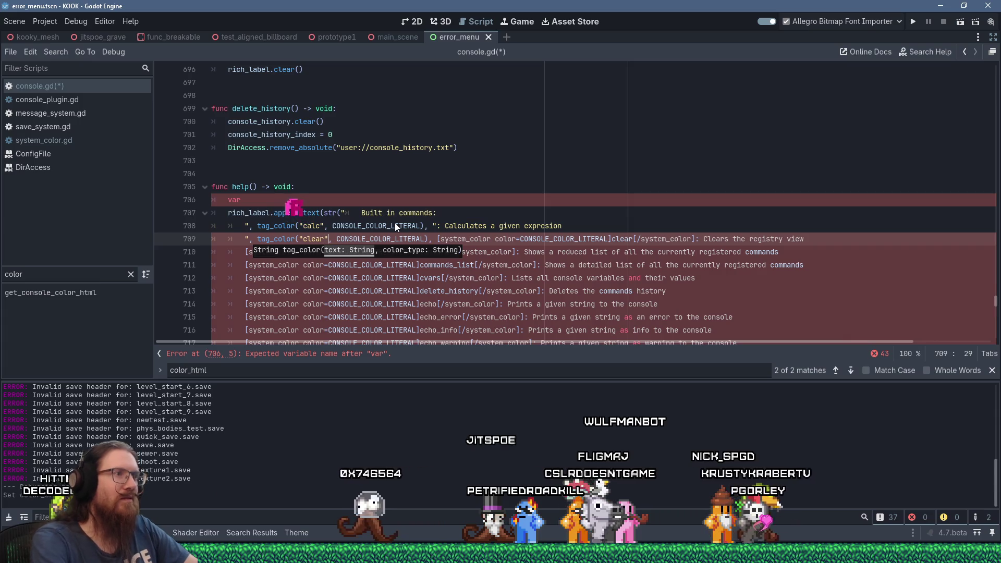
Replace the old clear markup with a quote, prefix line 710 with '",', and open Editor Settings.
key("Right")
key("Right")
key("Right")
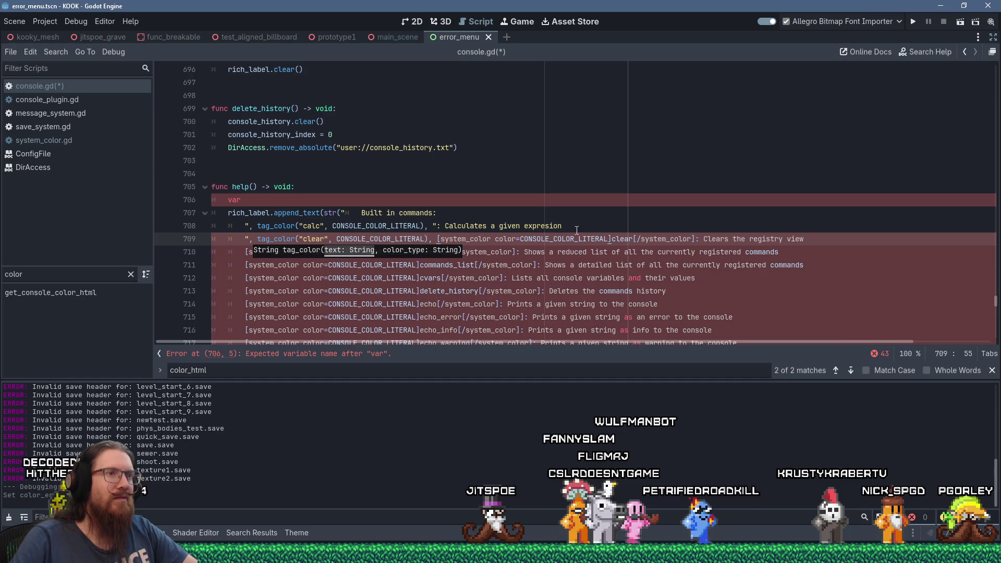
left_click(697, 238, "shift")
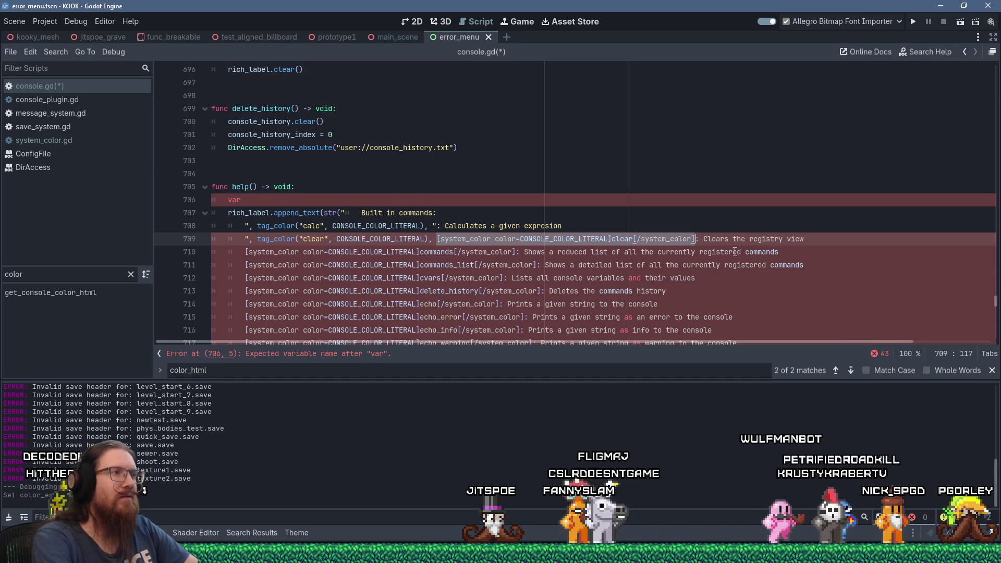
key("Delete")
type("\"")
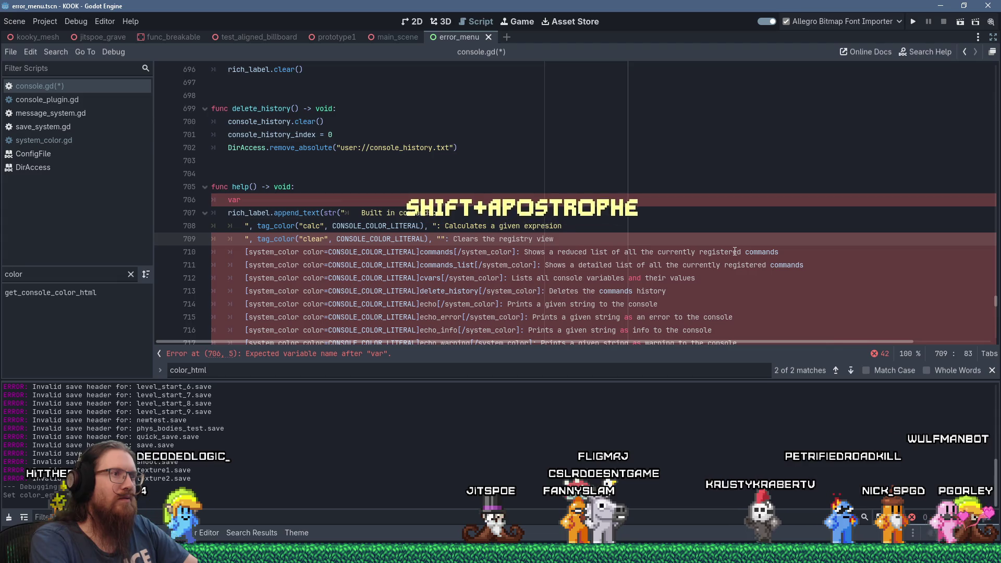
left_click(442, 240)
key("Delete")
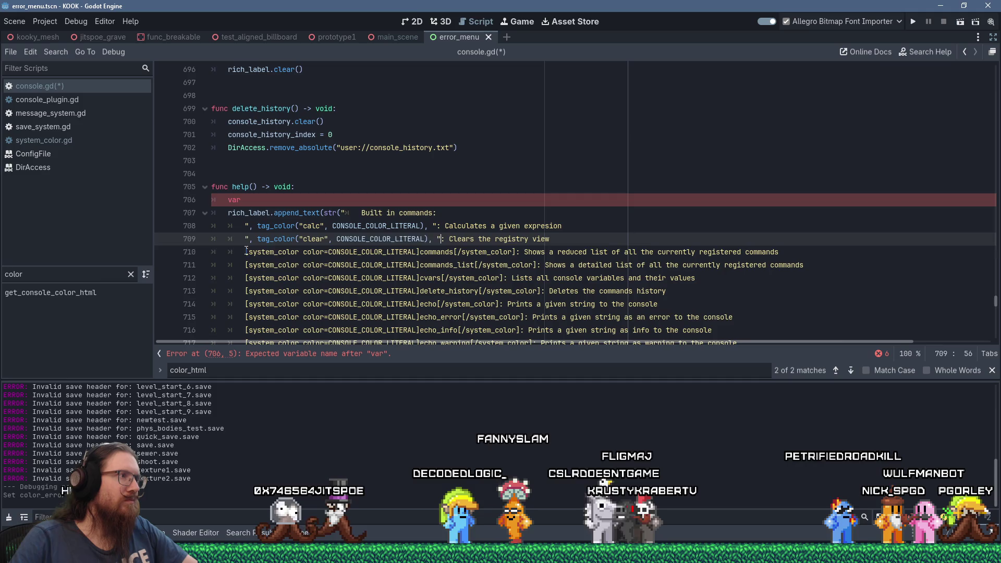
left_click(246, 251)
type("\",")
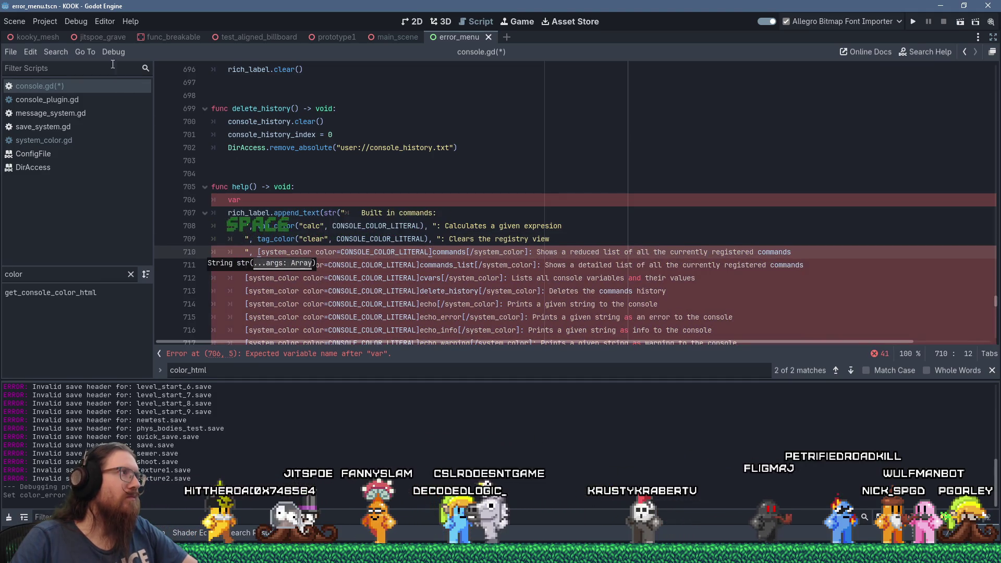
left_click(103, 20)
left_click(114, 34)
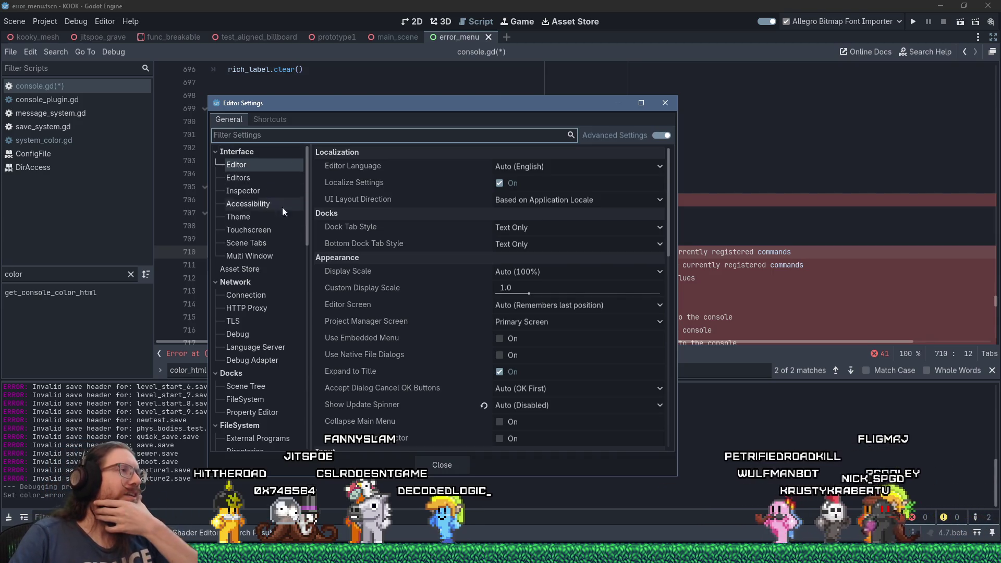
Scroll Interface > Editor settings to Behavior and Display and read the setting tooltips.
mouse_move(306, 236)
left_mouse_down()
mouse_move(311, 436)
mouse_move(302, 189)
left_mouse_up()
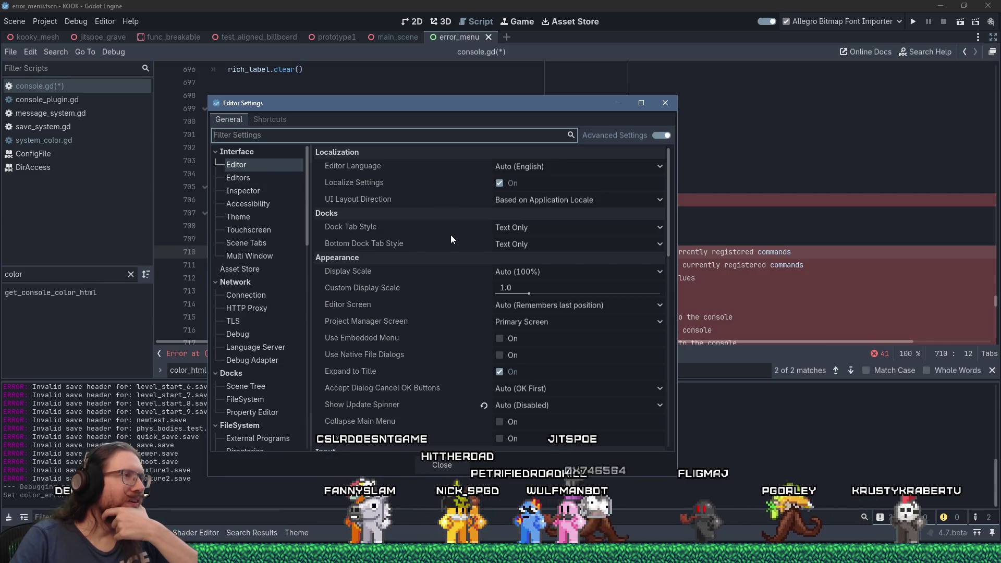
scroll(451, 239, "down", 5)
scroll(450, 235, "down", 6)
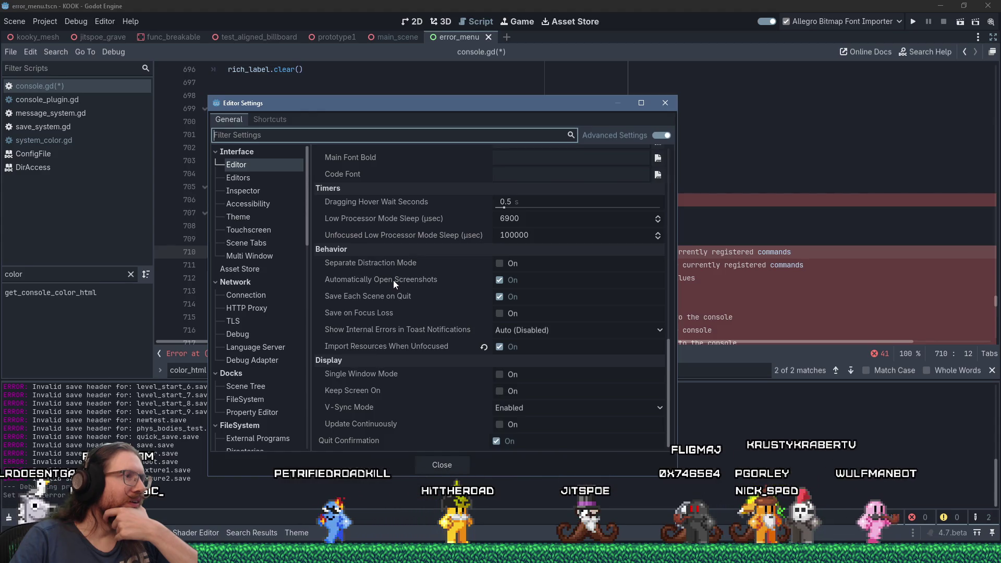
mouse_move(393, 298)
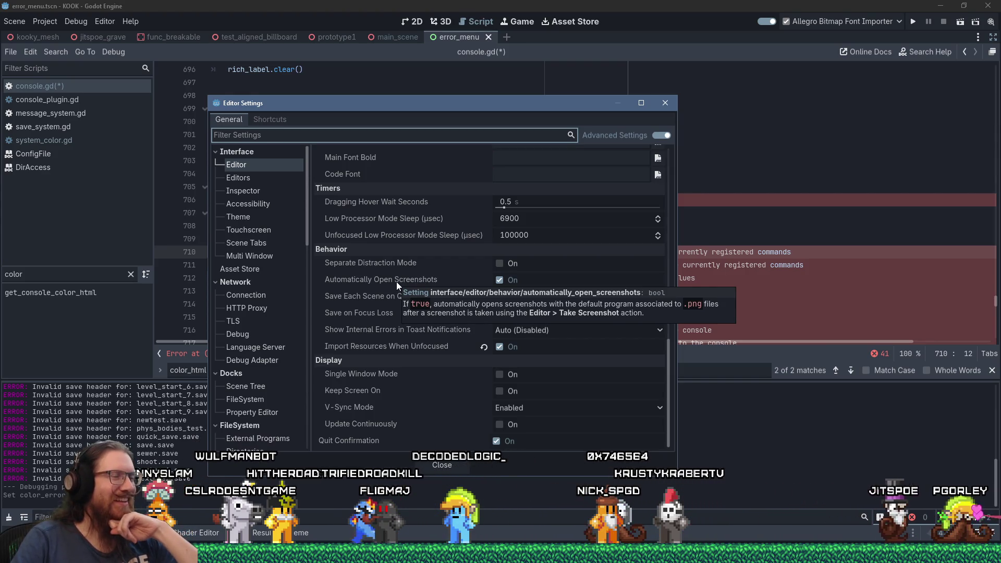
mouse_move(358, 371)
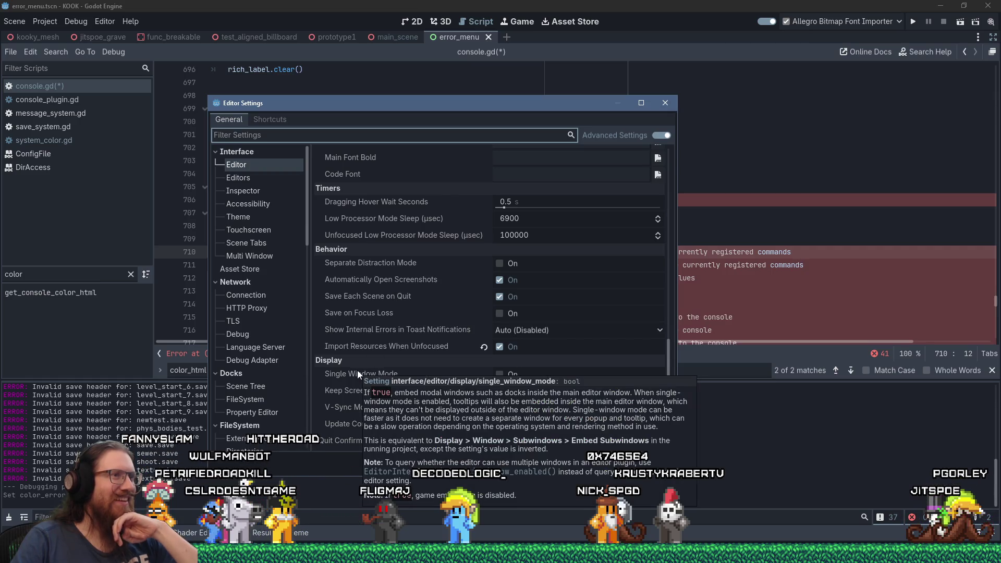
scroll(367, 342, "up", 5)
scroll(368, 341, "up", 8)
scroll(367, 342, "down", 12)
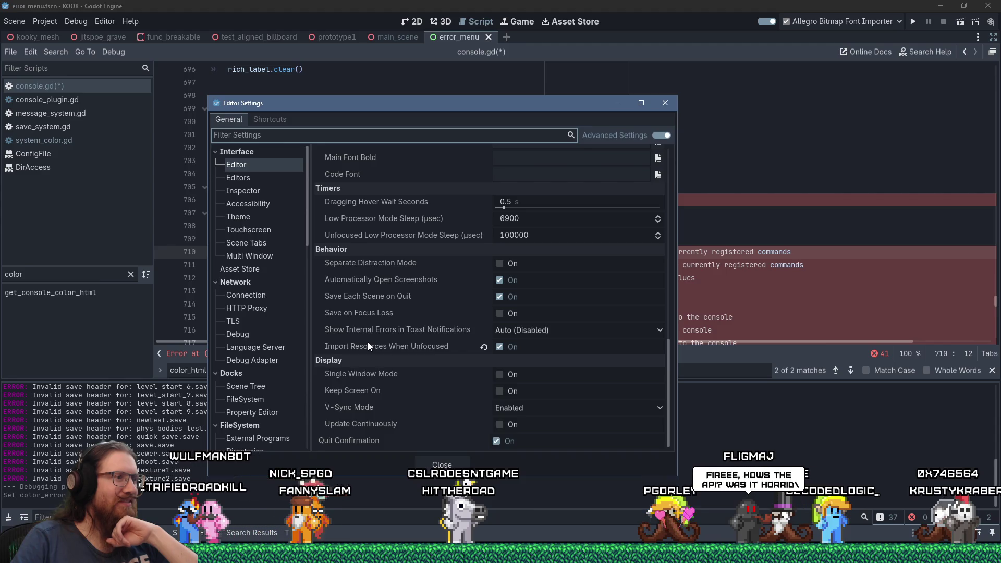
left_click(252, 177)
left_click(250, 192)
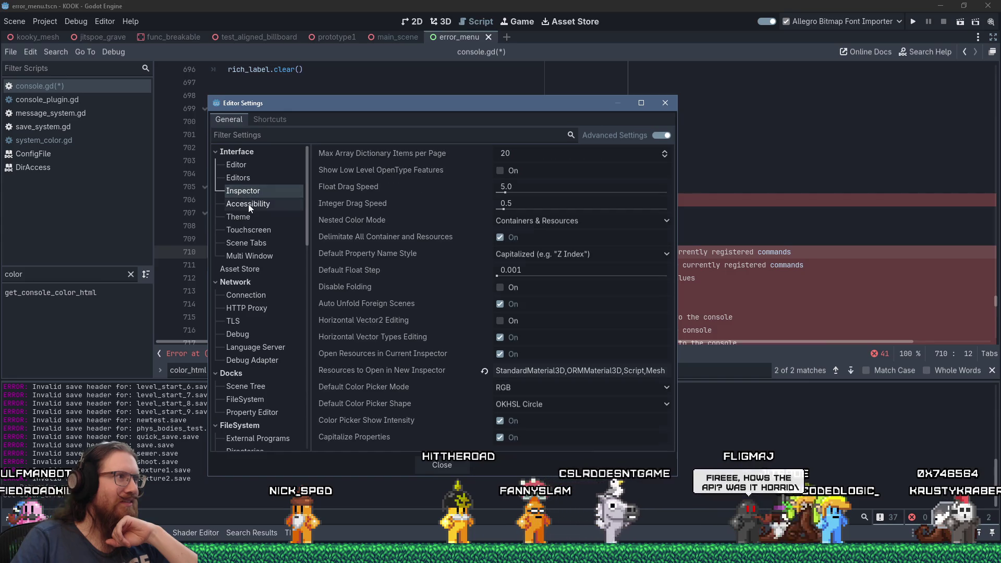
left_click(248, 204)
left_click(246, 217)
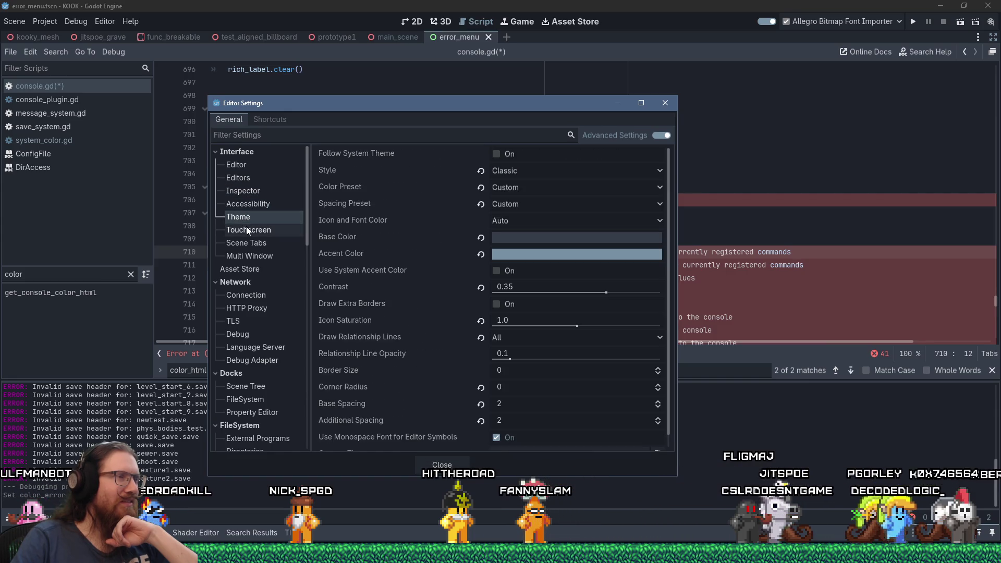
left_click(248, 230)
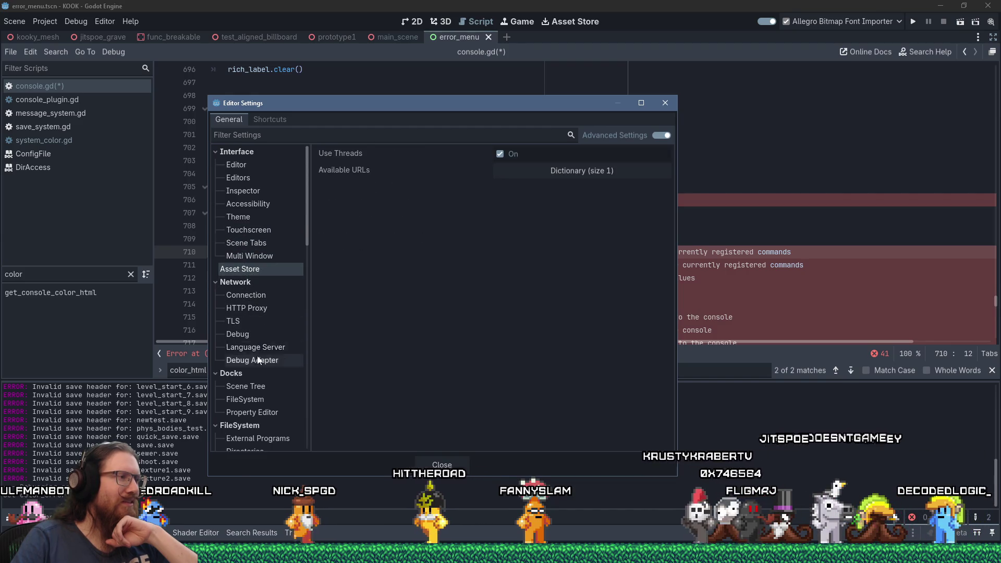
scroll(257, 359, "down", 5)
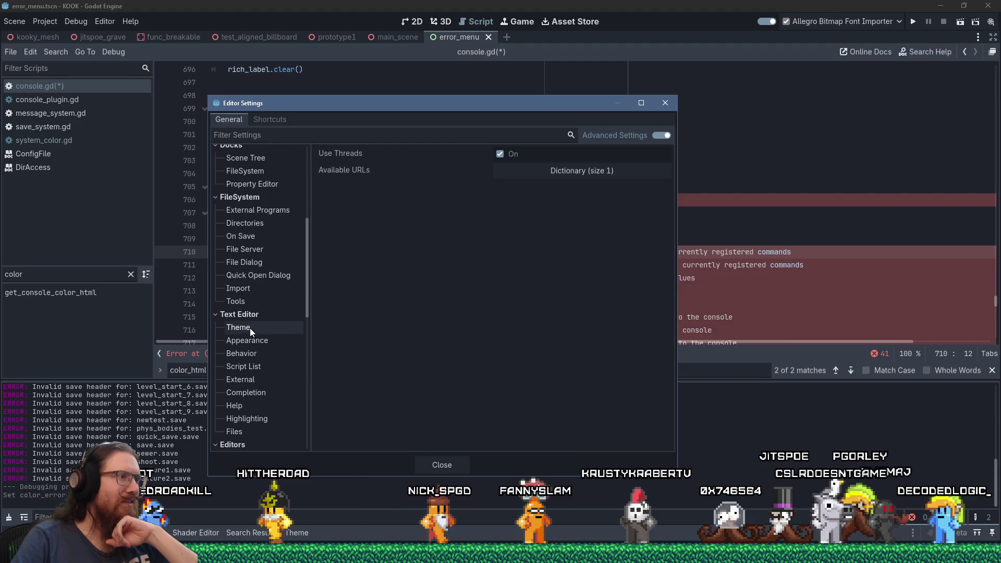
left_click(250, 344)
left_click(251, 354)
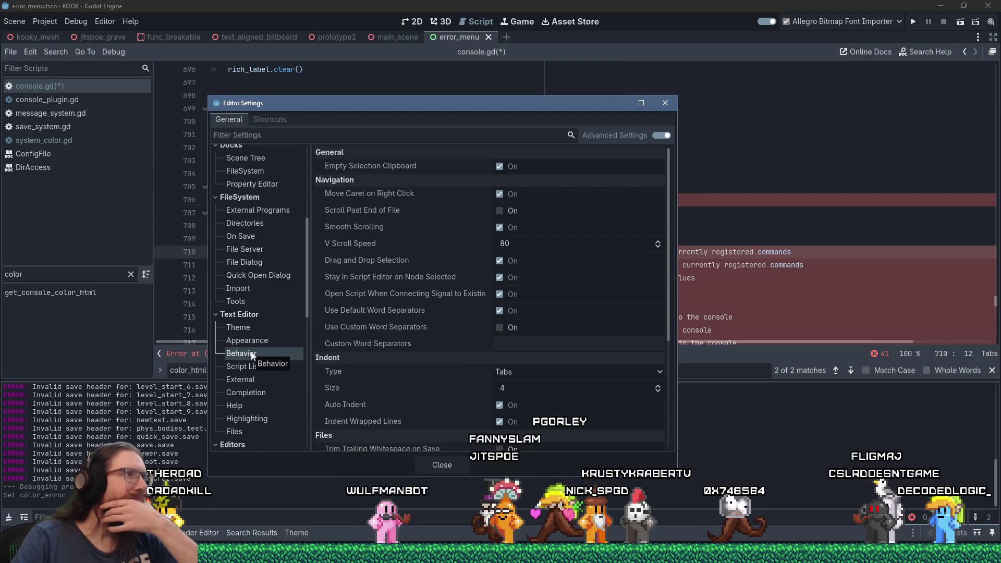
mouse_move(343, 203)
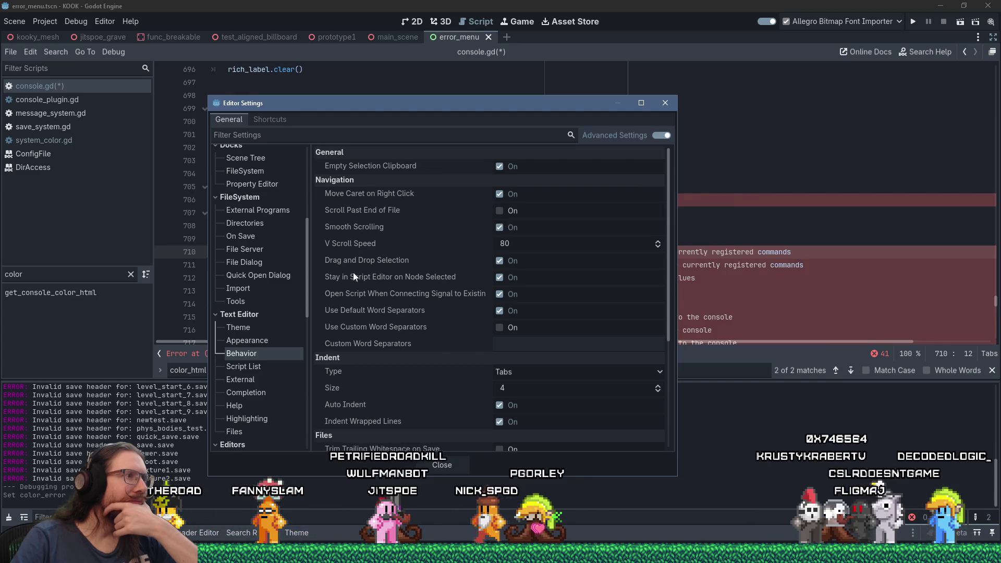
mouse_move(352, 284)
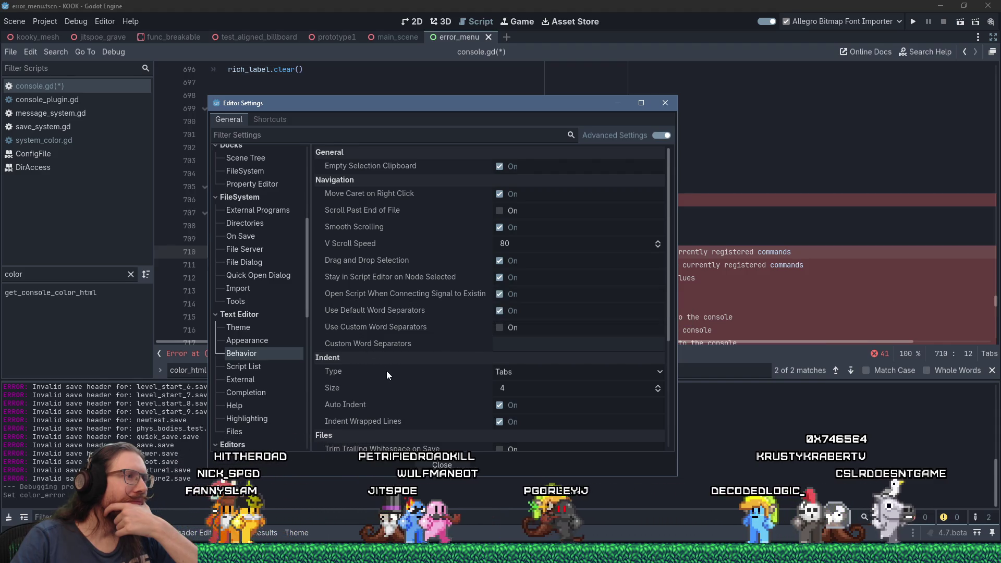
scroll(386, 370, "down", 1)
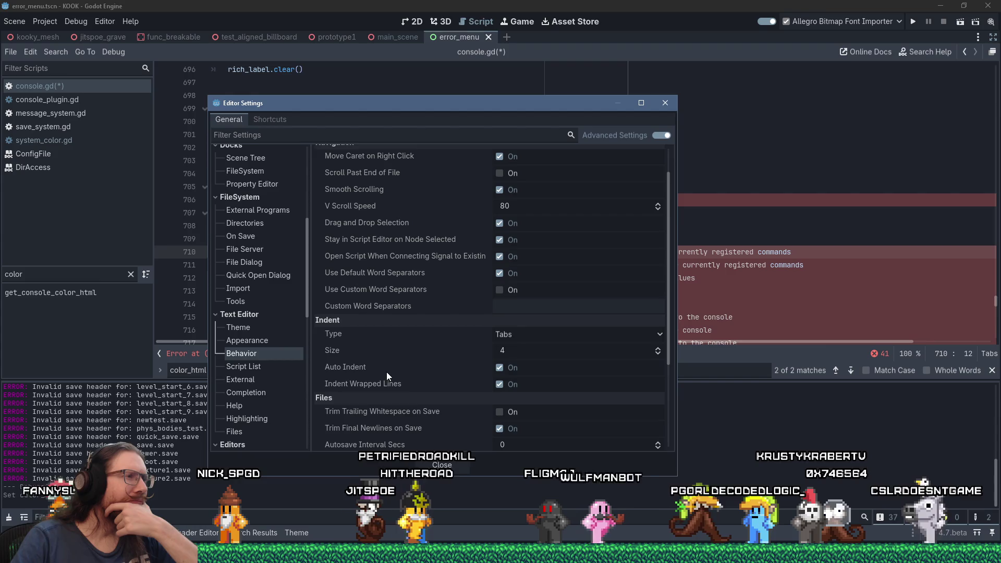
mouse_move(391, 270)
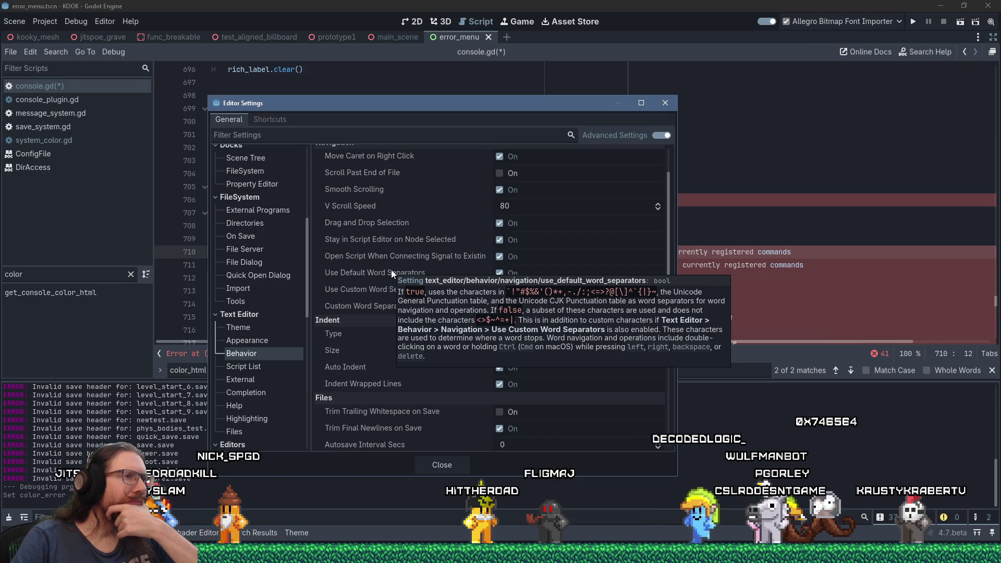
scroll(391, 270, "down", 3)
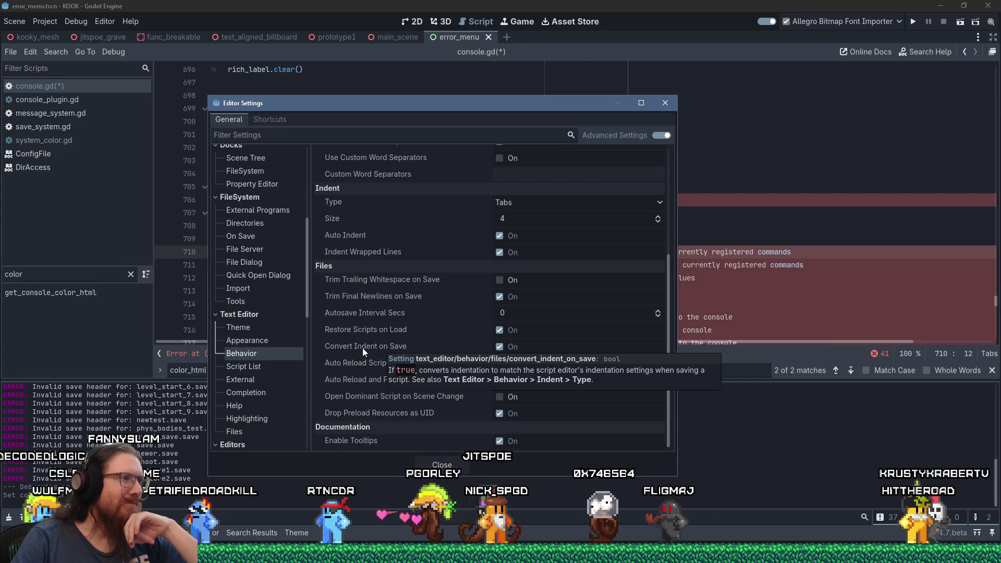
mouse_move(362, 301)
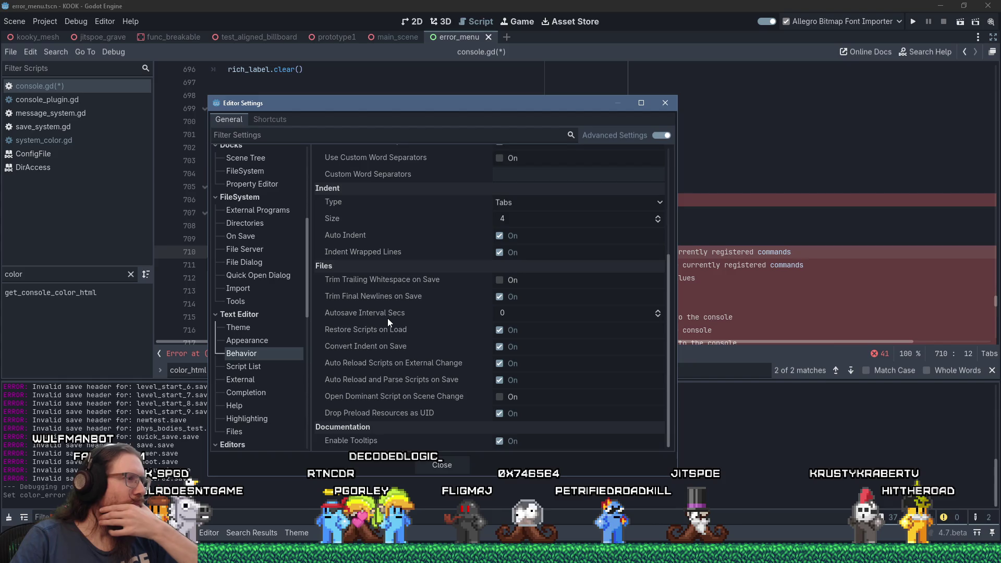
Uncheck Auto Brace Complete under Text Editor > Completion and close Editor Settings.
left_click(246, 393)
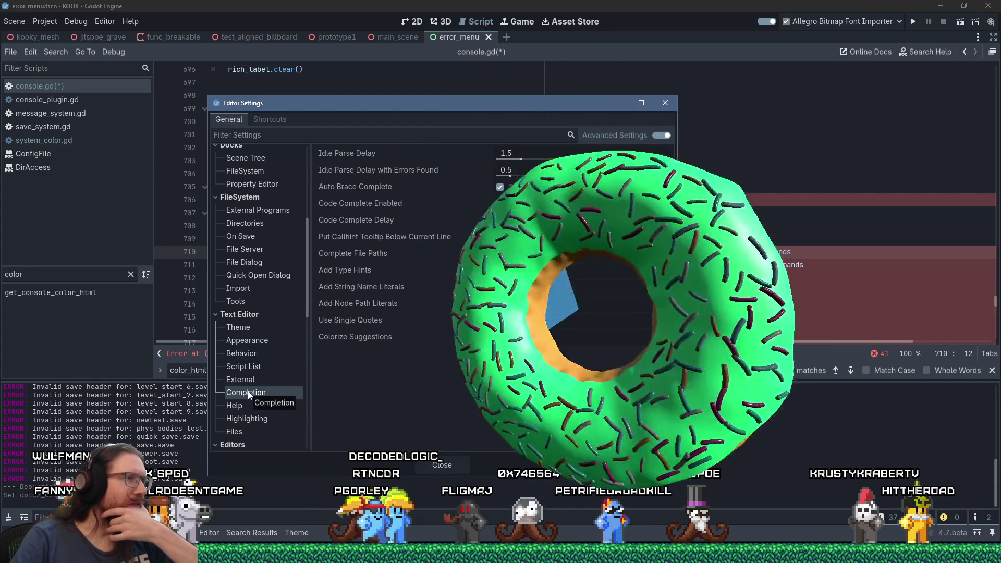
left_click(499, 188)
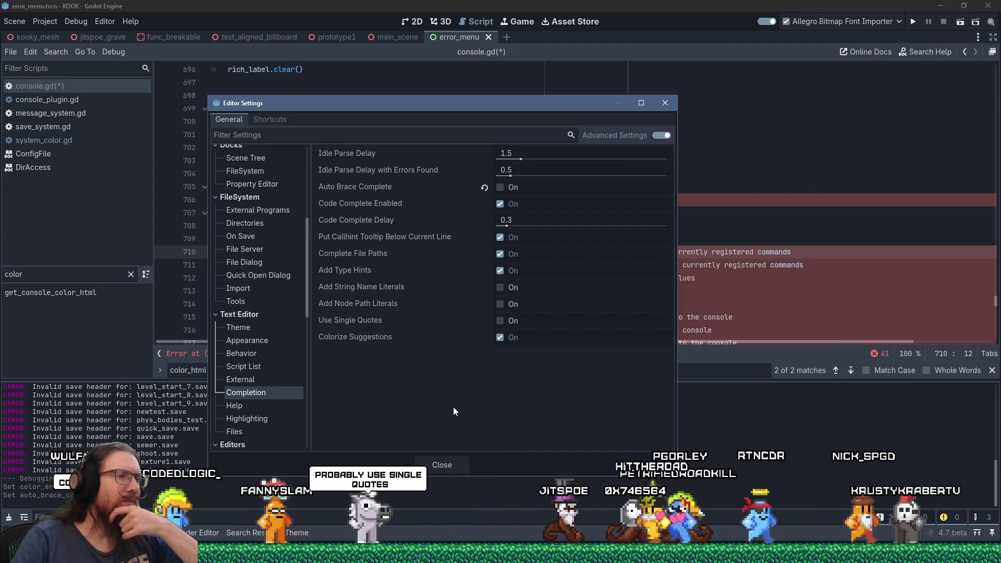
mouse_move(357, 320)
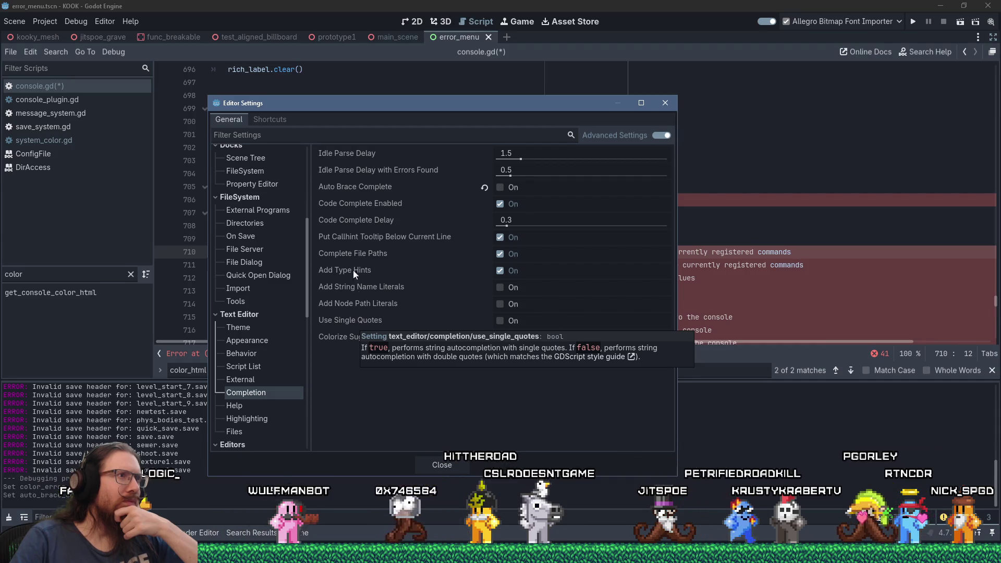
mouse_move(361, 186)
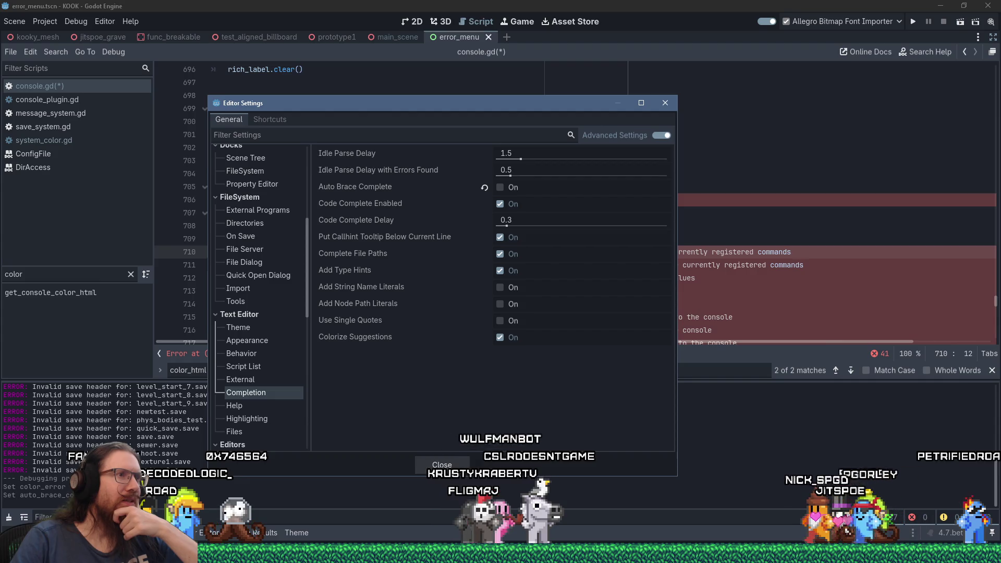
left_click(442, 464)
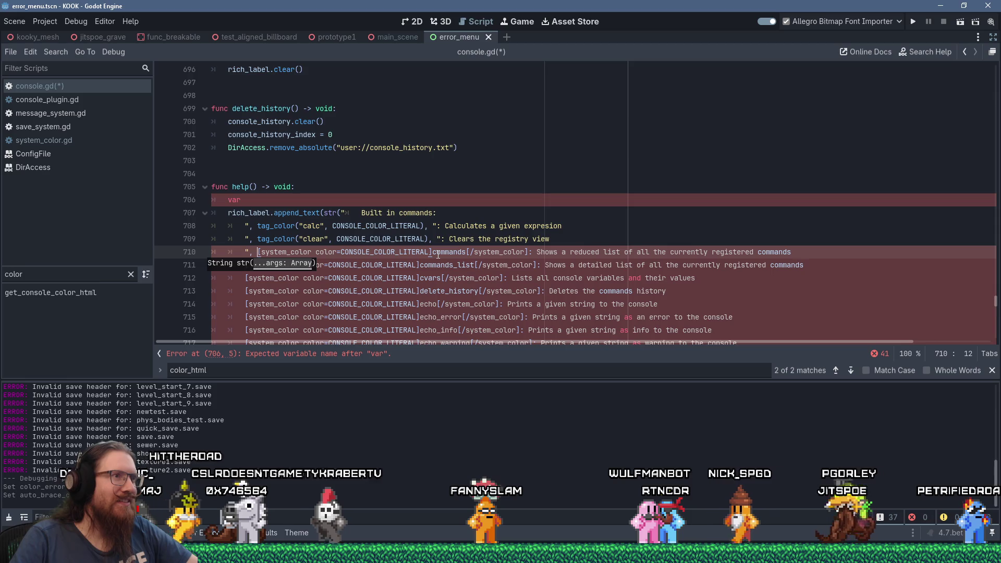
Replace line 710's [system_color]commands[/system_color] markup with the copied tag_color call.
left_click(529, 251, "shift")
type("\"")
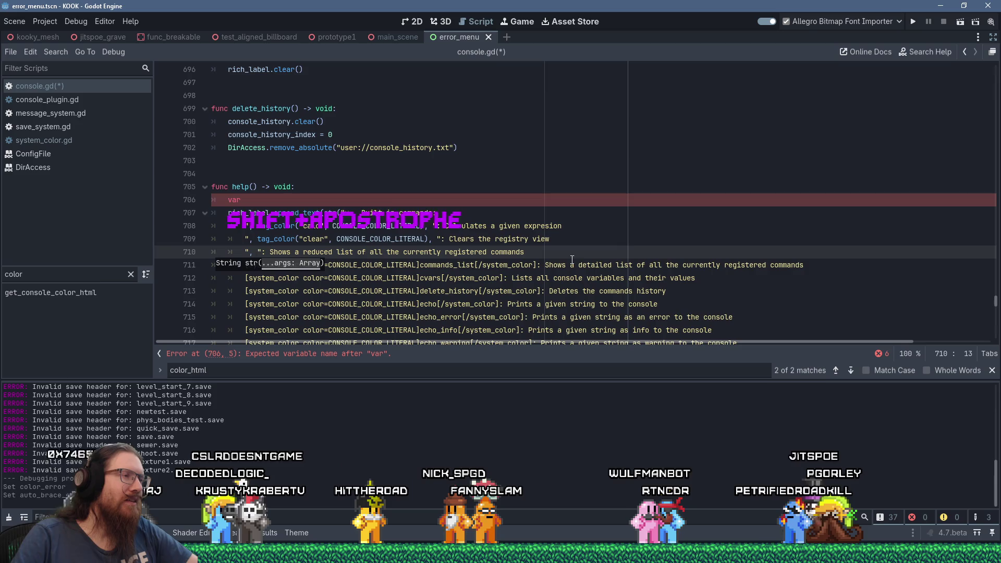
key("BackSpace")
key("ctrl+v")
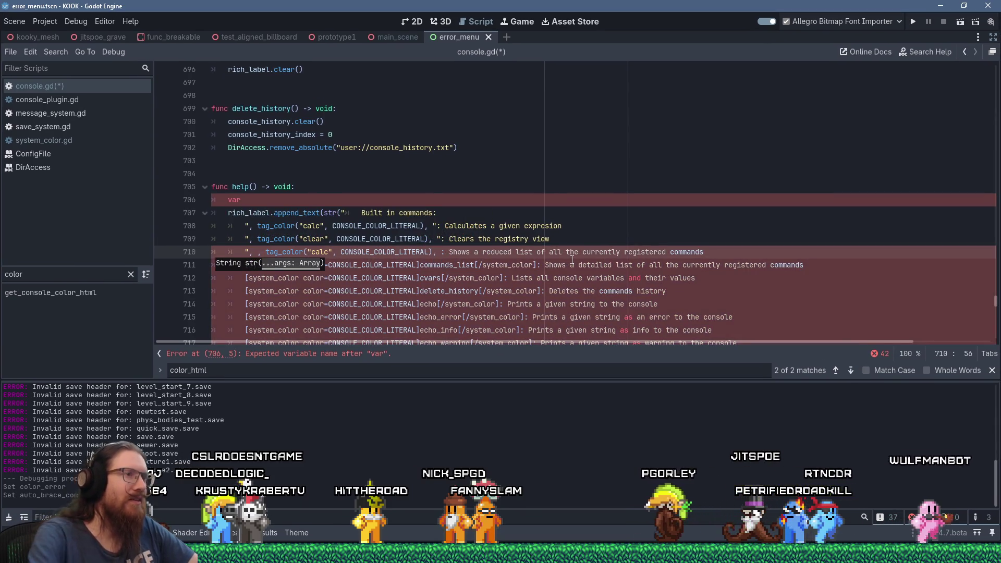
key("ctrl+z")
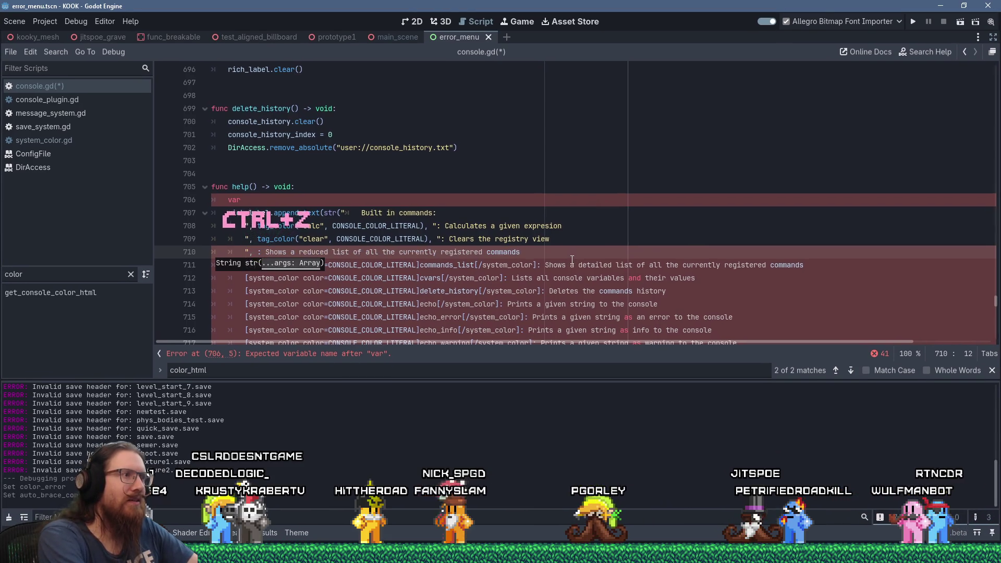
key("ctrl+z")
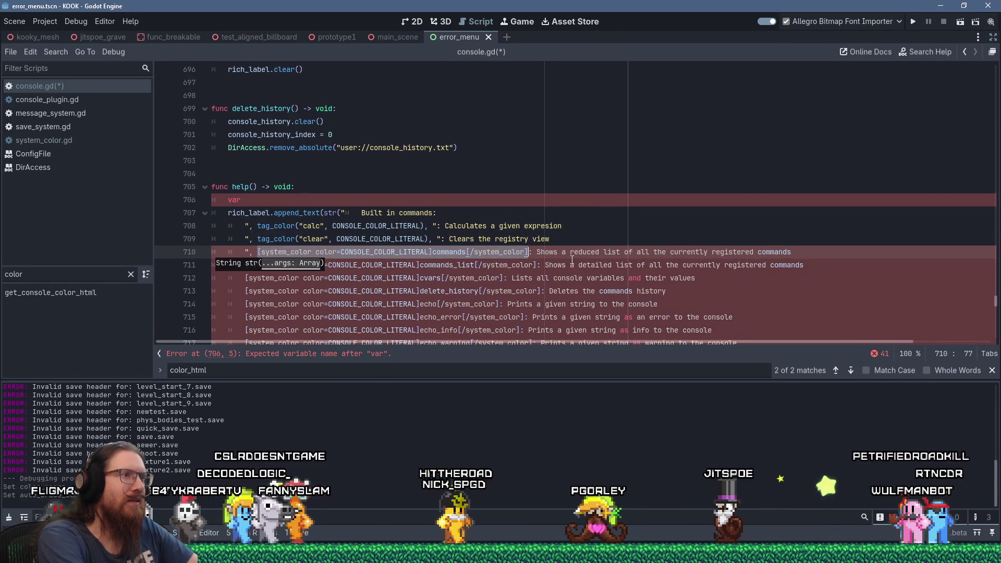
type(", tag_color(\"calc\", CONSOLE_COLOR_LITERAL),")
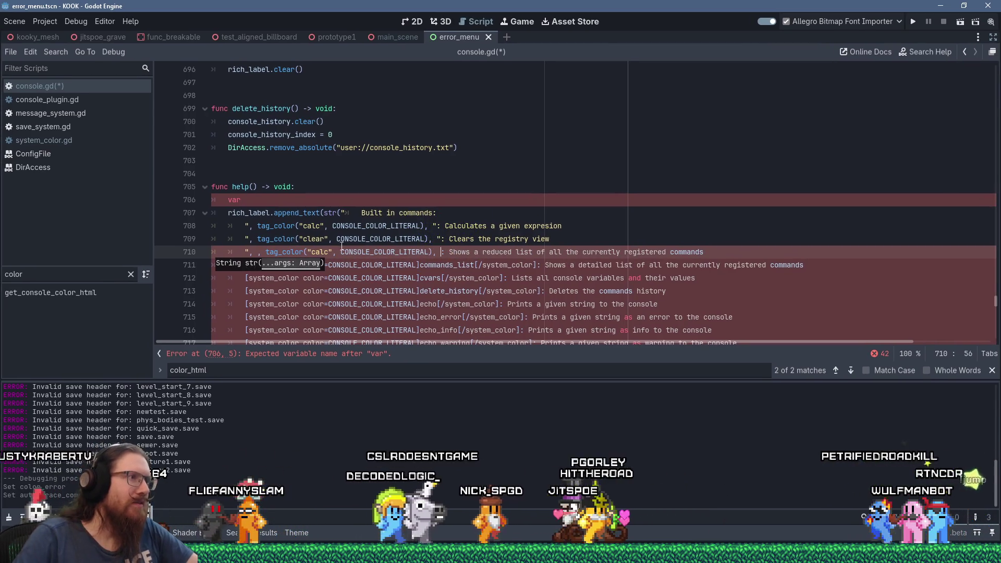
Change the call's argument to "commands", remove the extra comma, and add the missing quote.
double_click(316, 251)
type("commands")
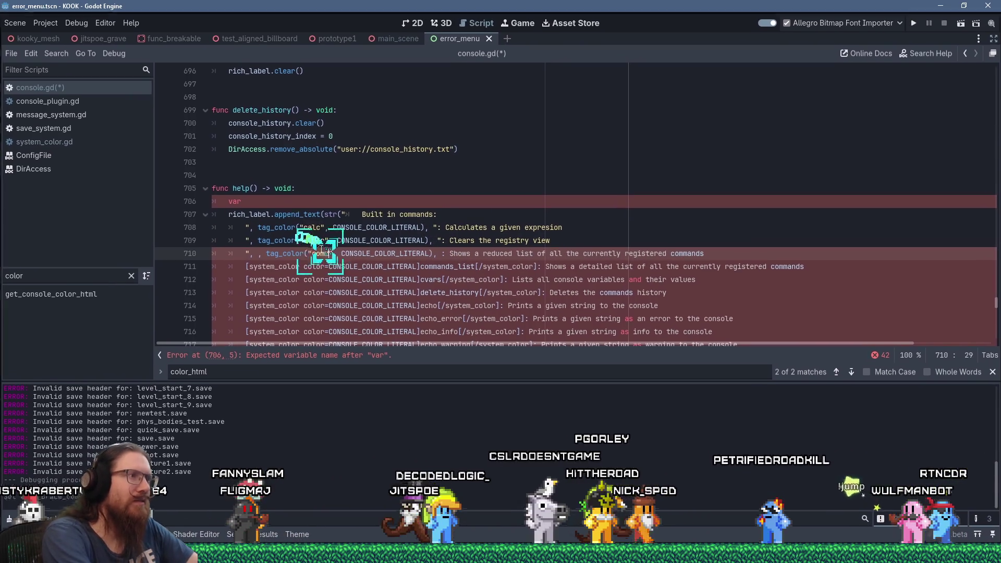
left_click(260, 252)
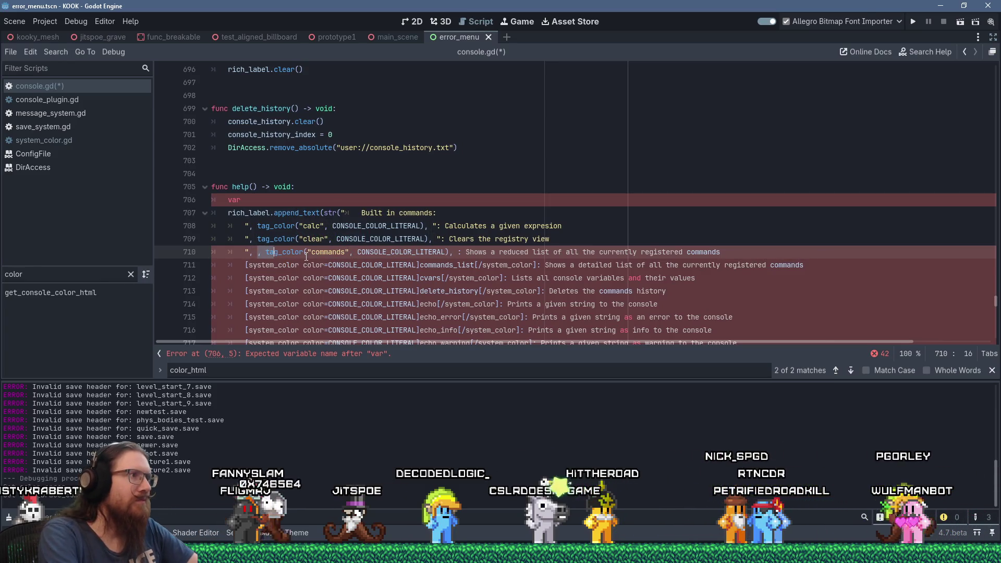
key("BackSpace")
key("BackSpace")
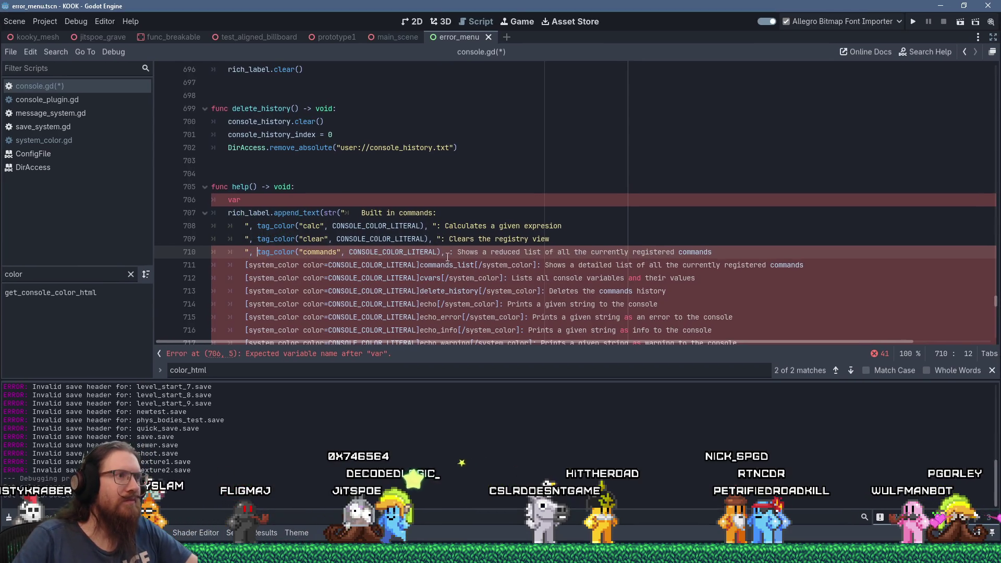
type("\"")
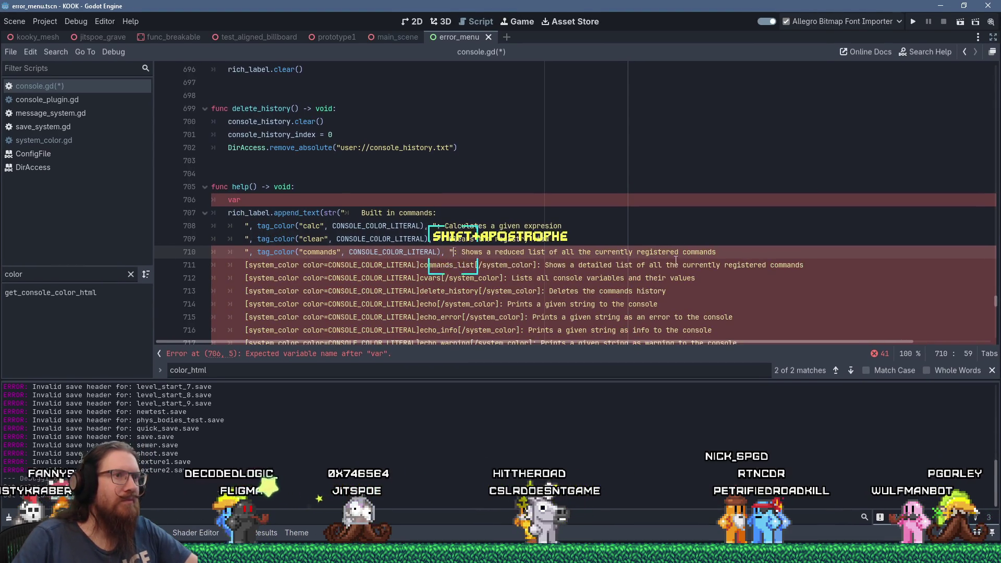
left_click(247, 264)
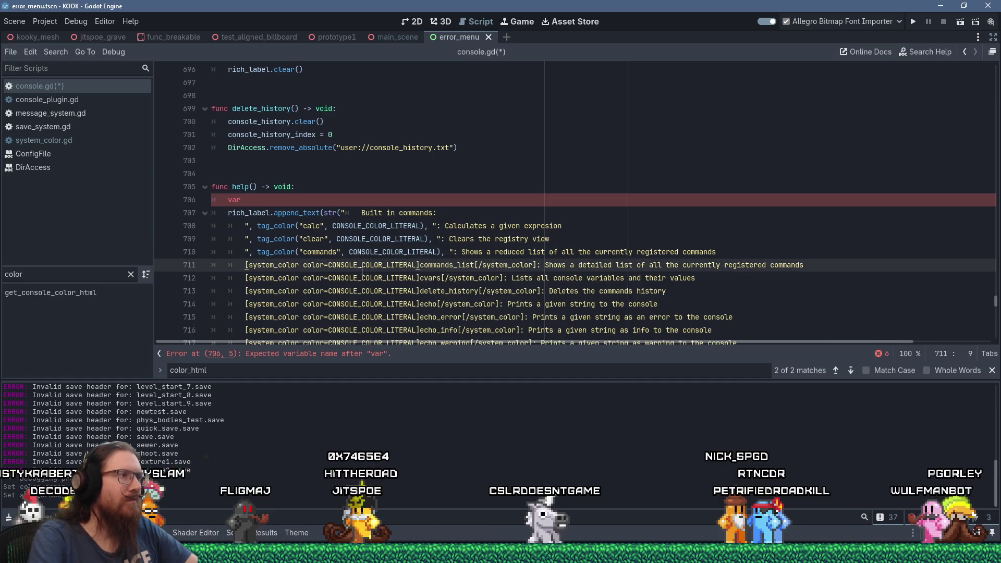
Insert tag_color("commands_list", CONSOLE_COLOR_LITERAL) on line 711, replacing the old markup with a quote.
key("shift+Insert")
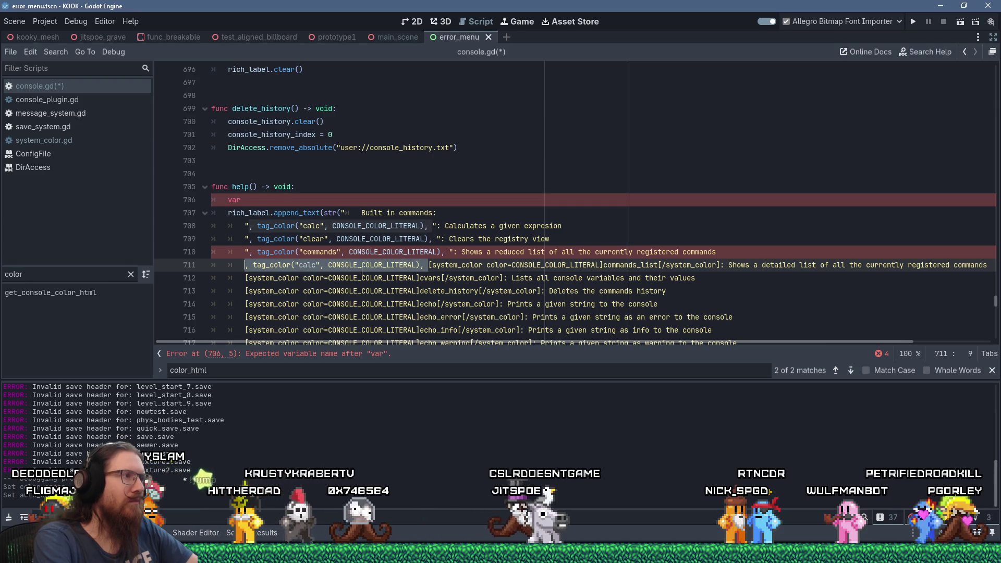
key("shift+Home")
key("shift+Delete")
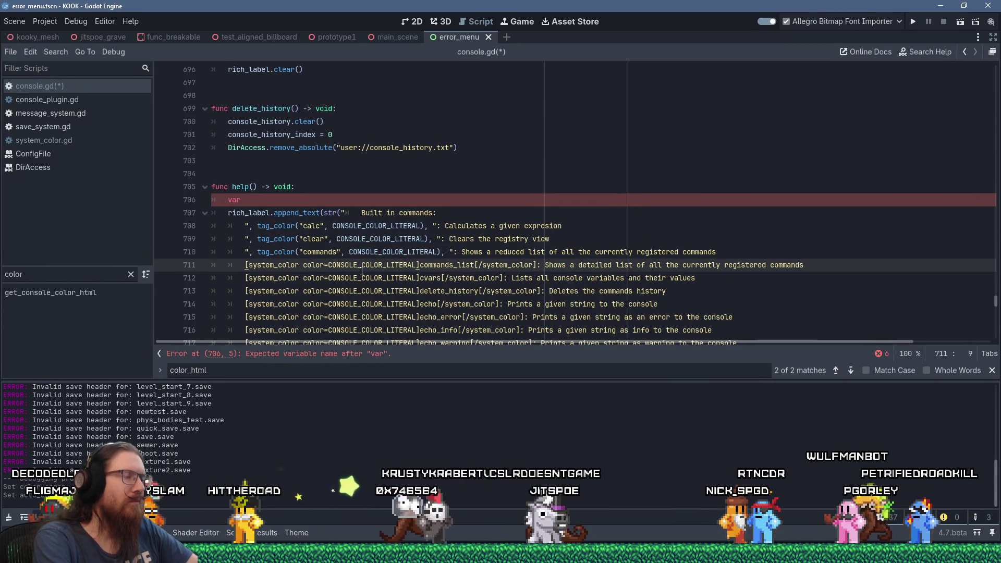
type("\"")
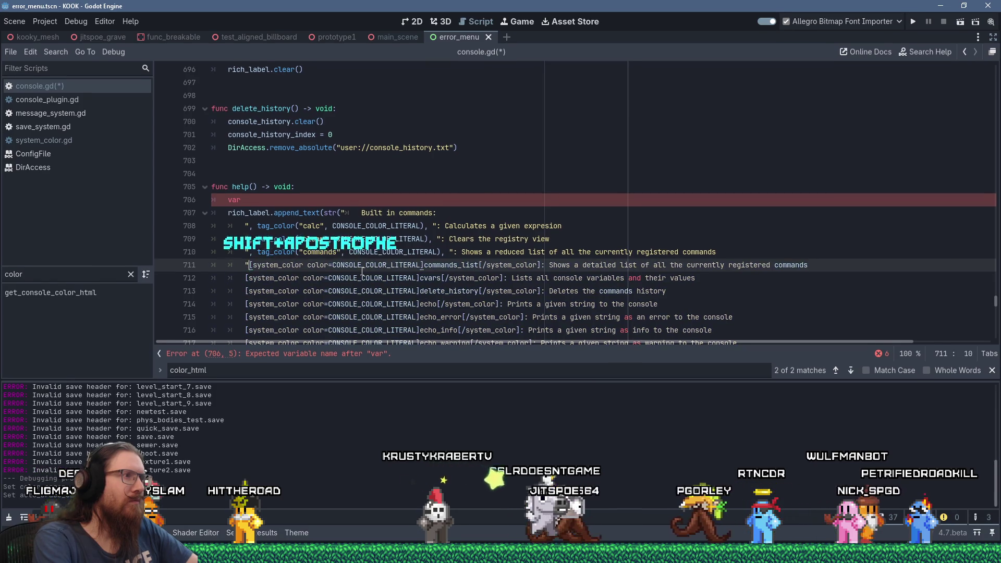
key("shift+Insert")
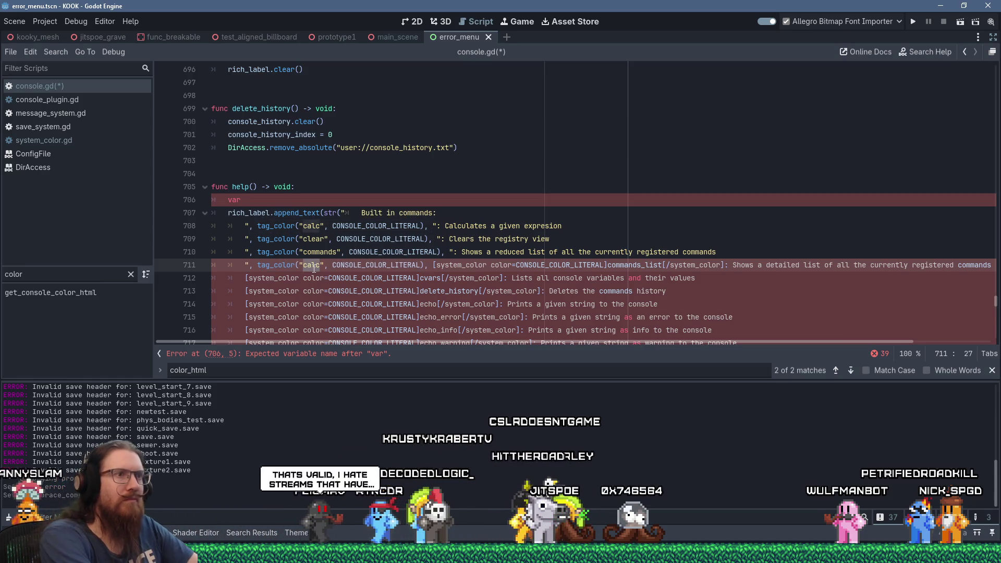
type("commands_list")
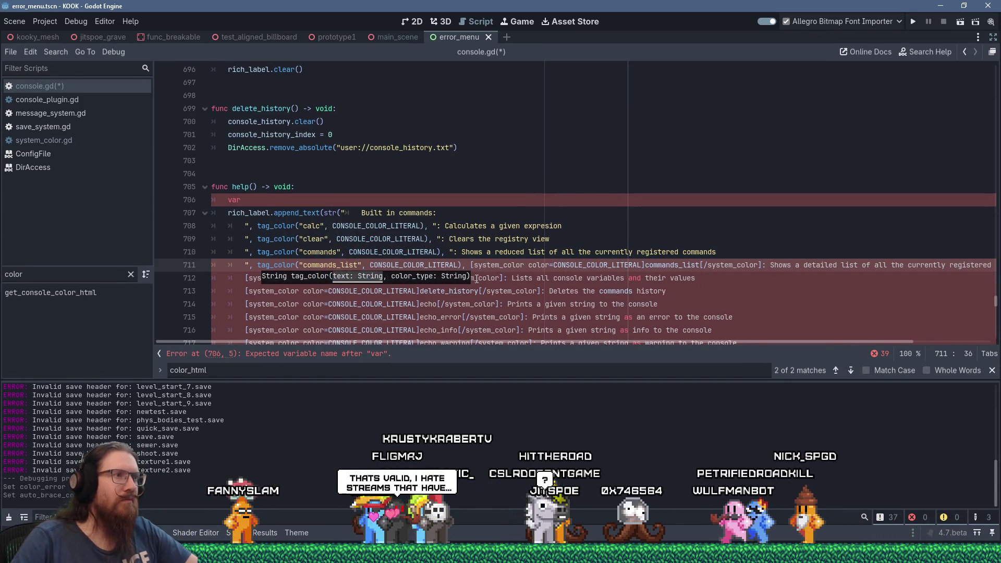
left_click(464, 265)
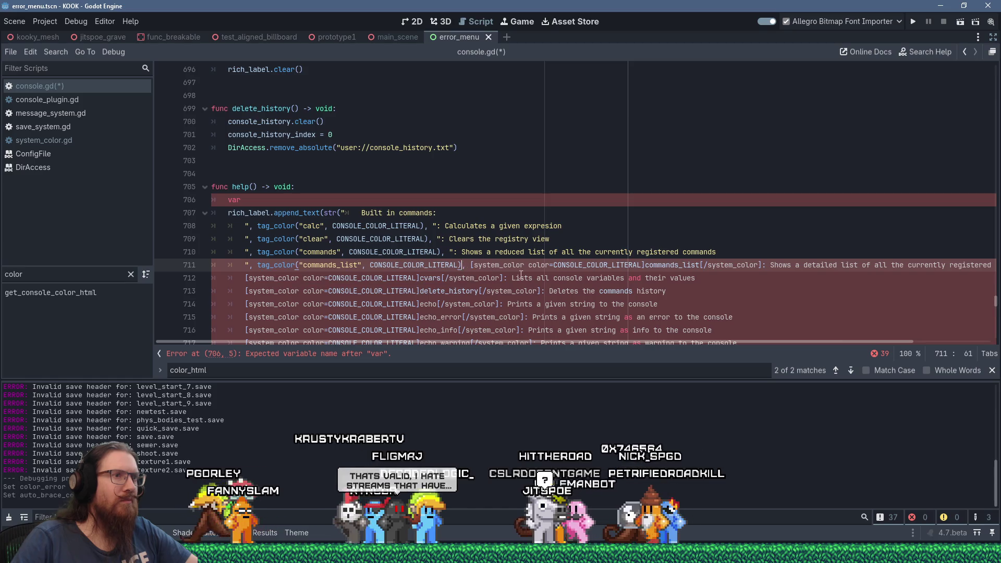
left_click(760, 264, "shift")
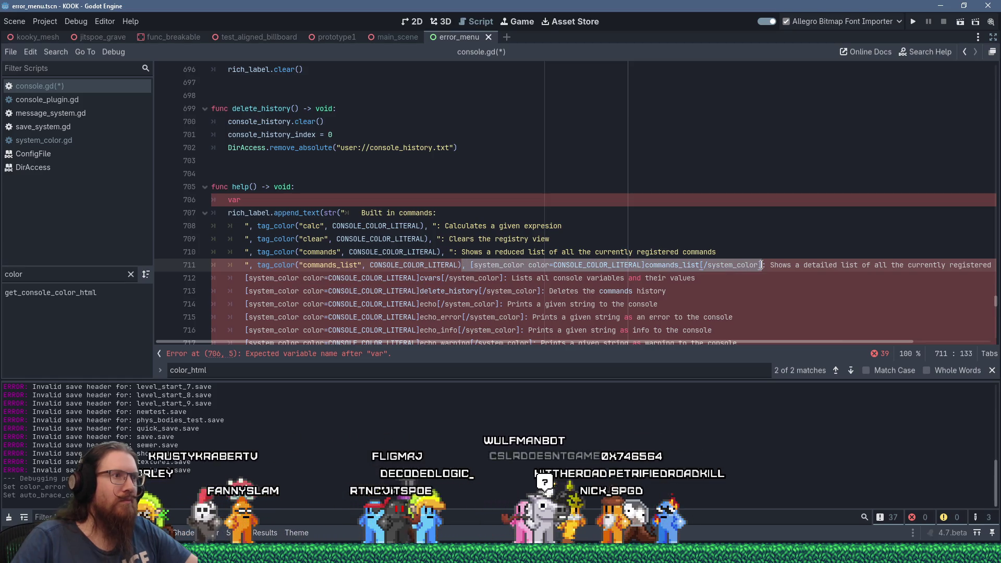
type("\"")
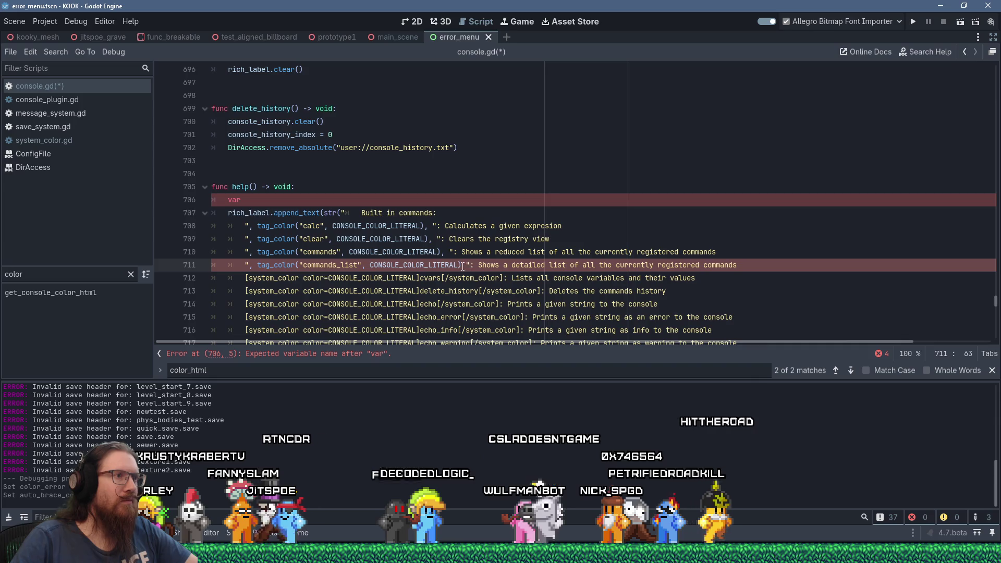